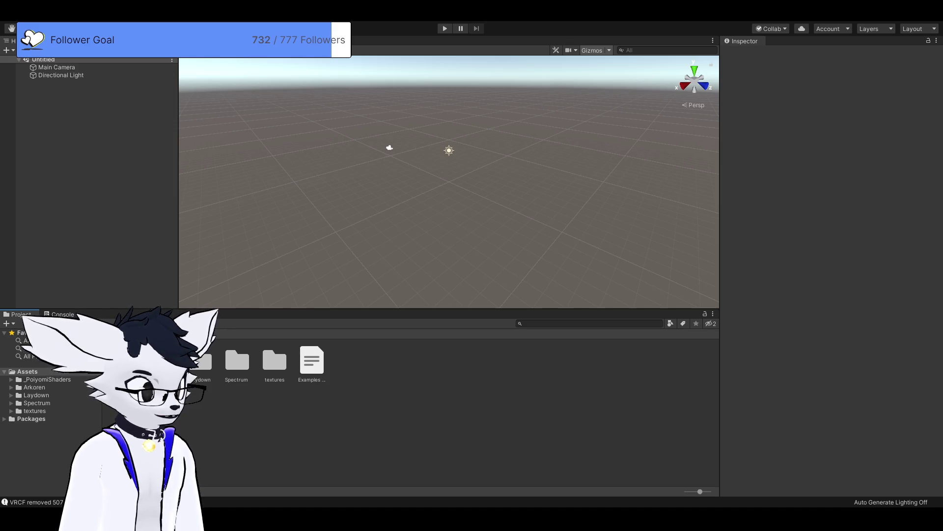
- Open the Spectrum folder in the Project window and load the Spectrum SFW scene
{"action": "left_click", "coordinate": [236, 364]}
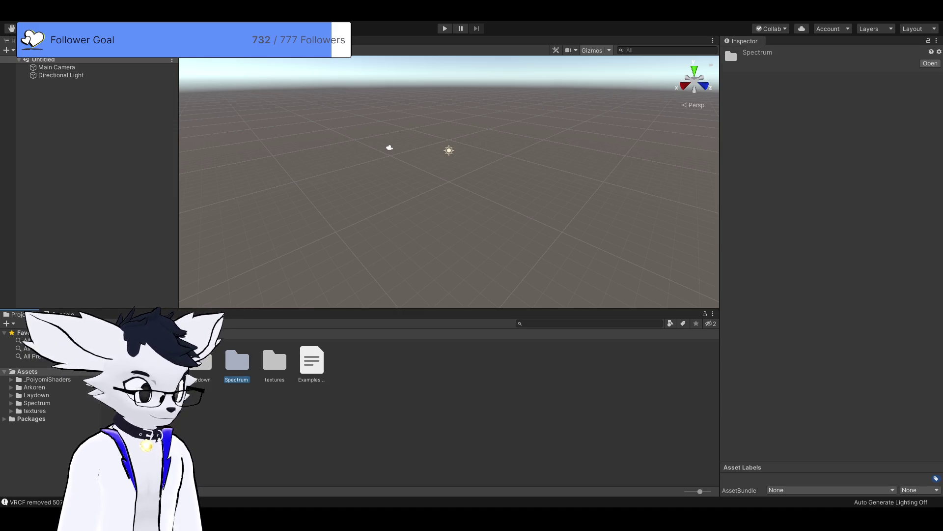
{"action": "double_click", "coordinate": [237, 364]}
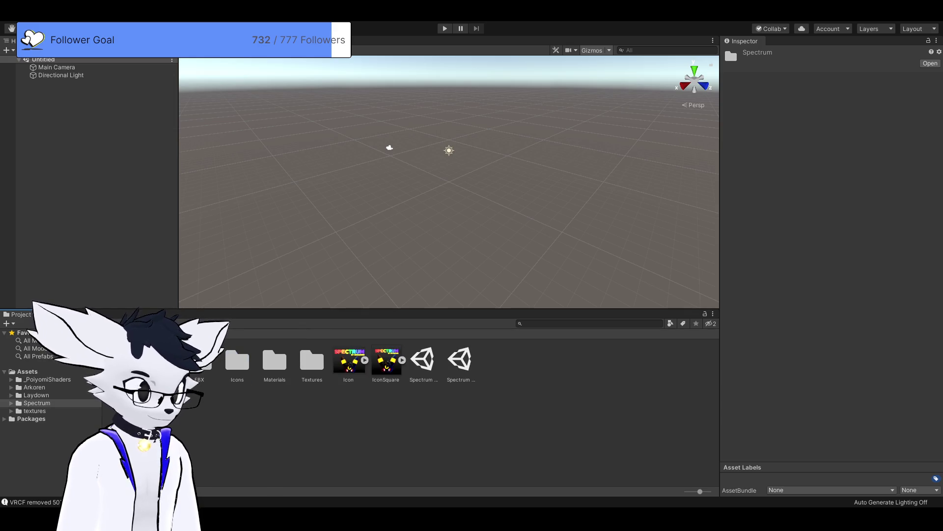
{"action": "left_click", "coordinate": [422, 361]}
{"action": "left_click", "coordinate": [460, 361]}
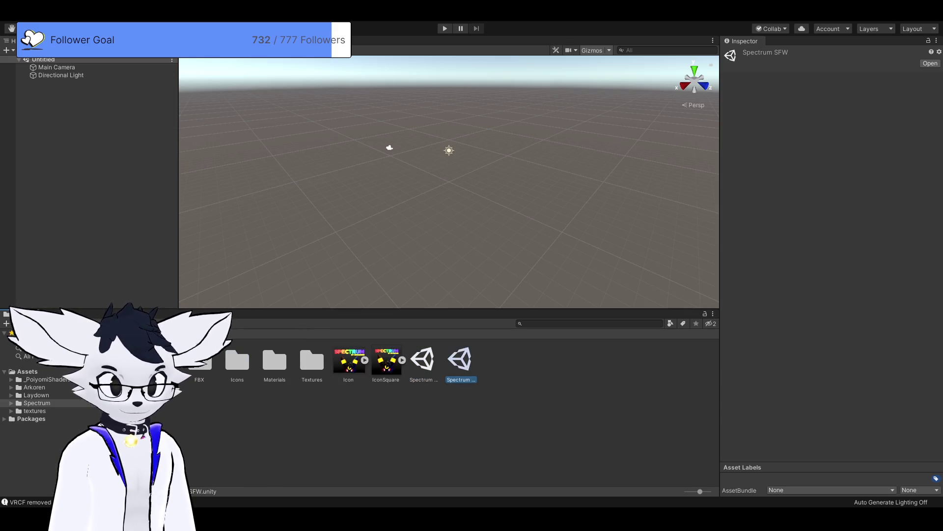
{"action": "left_click", "coordinate": [460, 361]}
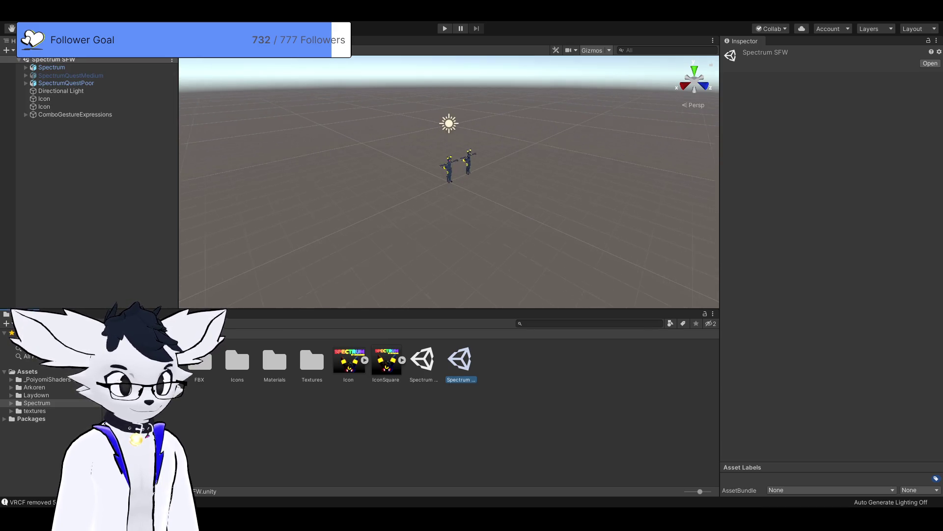
{"action": "scroll", "coordinate": [448, 181], "scroll_direction": "up", "scroll_amount": 5}
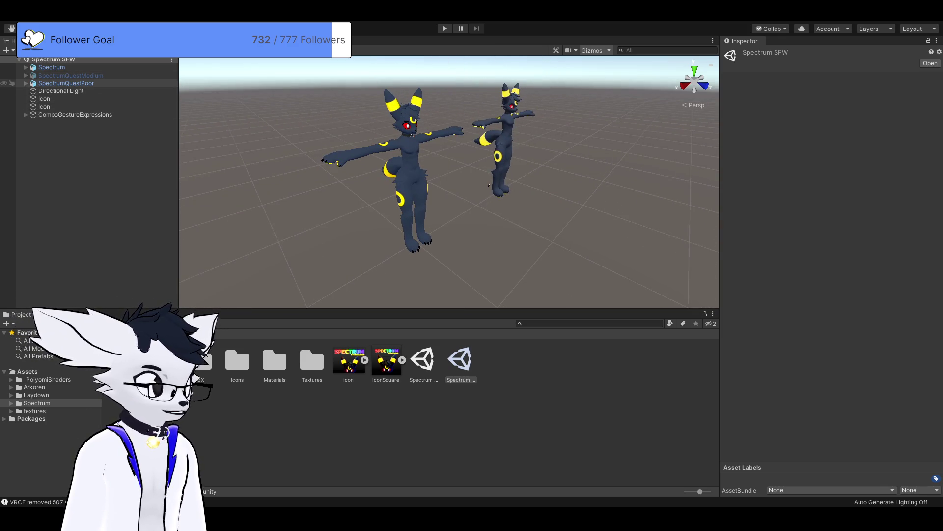
- Delete SpectrumQuestPoor, SpectrumQuestMedium and both Icon objects from the Hierarchy
{"action": "left_click", "coordinate": [66, 82]}
{"action": "key", "text": "Delete"}
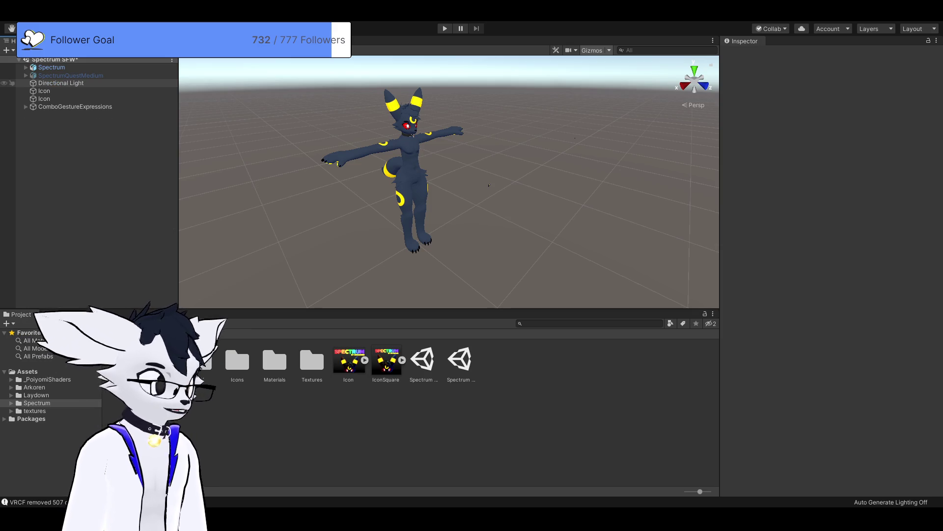
{"action": "left_click", "coordinate": [71, 75]}
{"action": "key", "text": "Delete"}
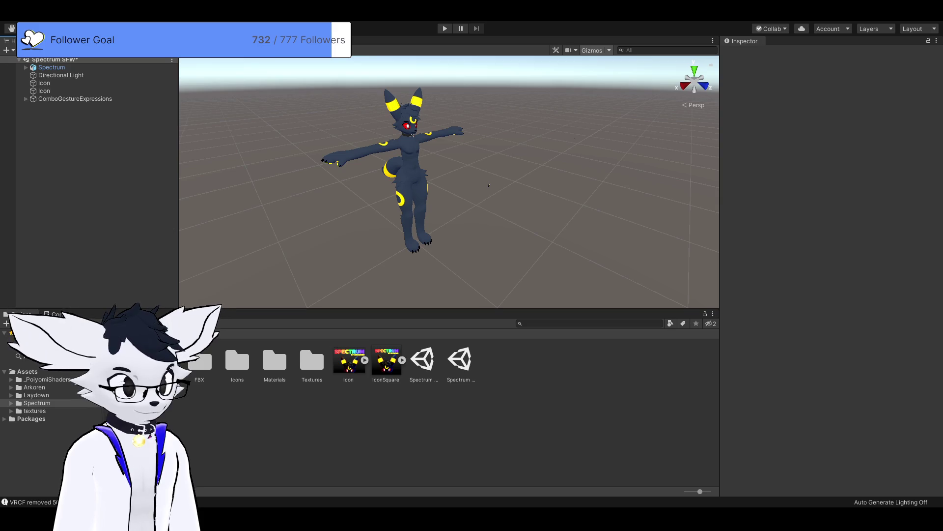
{"action": "left_click", "coordinate": [44, 91]}
{"action": "key", "text": "Delete"}
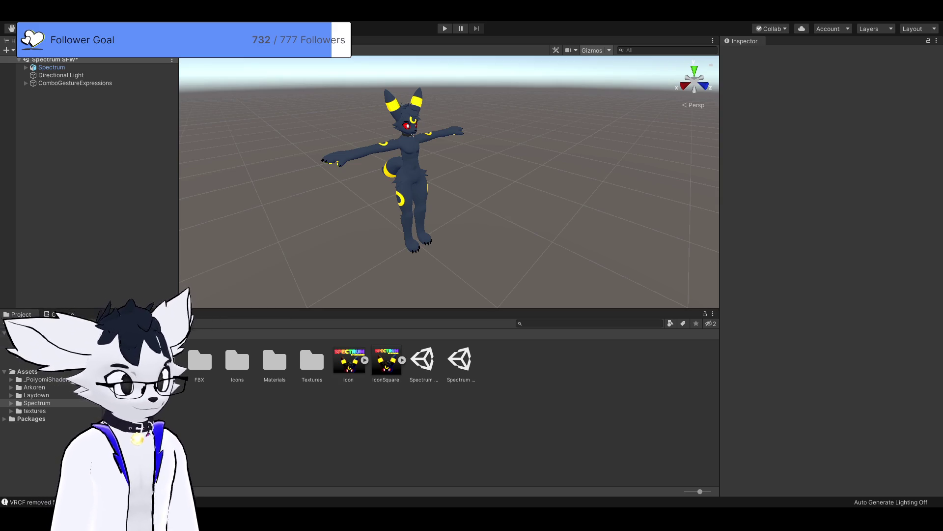
{"action": "scroll", "coordinate": [448, 181], "scroll_direction": "up", "scroll_amount": 3}
{"action": "mouse_move", "coordinate": [449, 182]}
{"action": "left_mouse_down"}
{"action": "mouse_move", "coordinate": [423, 187]}
{"action": "mouse_move", "coordinate": [477, 194]}
{"action": "left_mouse_up"}
{"action": "scroll", "coordinate": [449, 181], "scroll_direction": "down", "scroll_amount": 2}
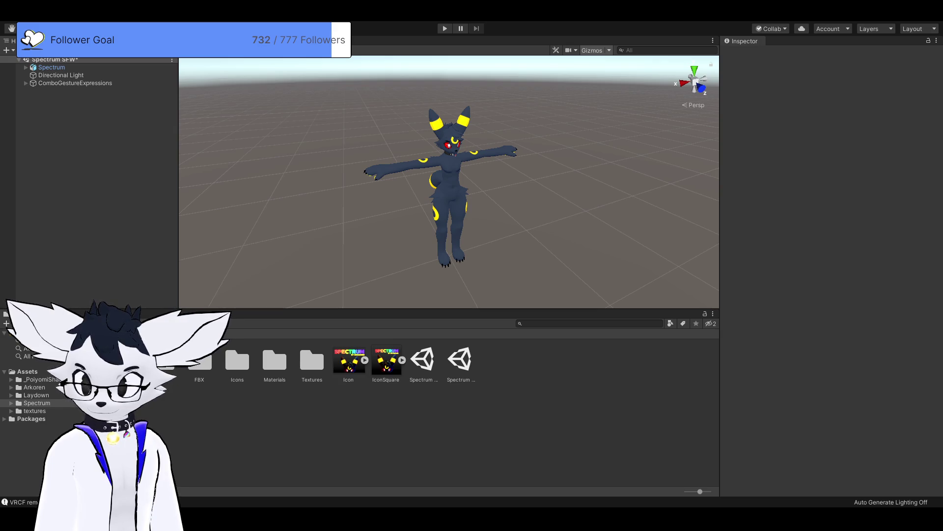
{"action": "left_click", "coordinate": [27, 372]}
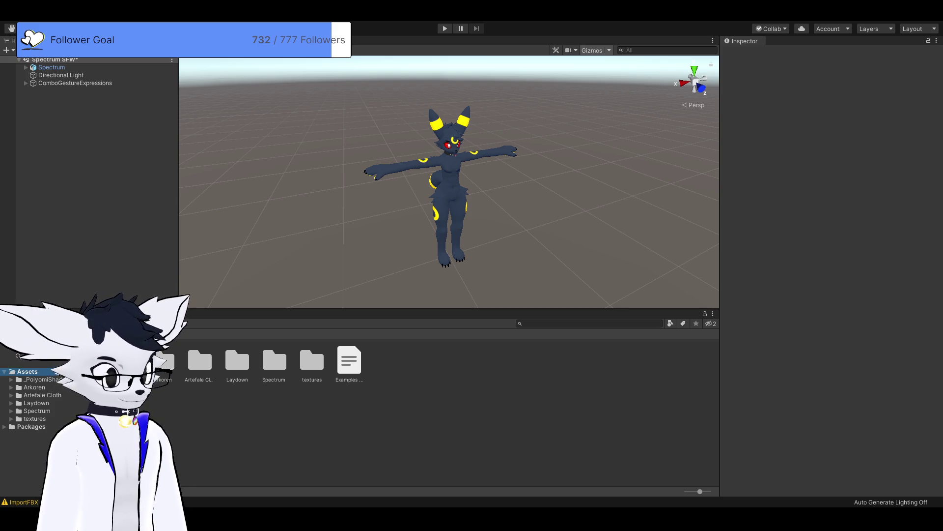
- Open the imported Artefale Cloth folder in the Project window
{"action": "double_click", "coordinate": [200, 362]}
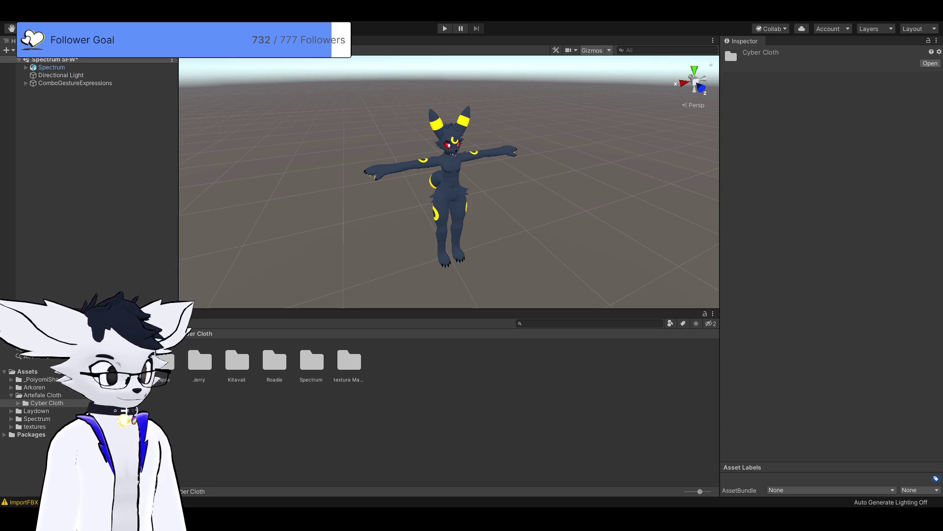
- Drag the spm_cybercloth PC prefab from Cyber Cloth > Spectrum into the scene and select it
{"action": "double_click", "coordinate": [312, 361]}
{"action": "left_click", "coordinate": [200, 360]}
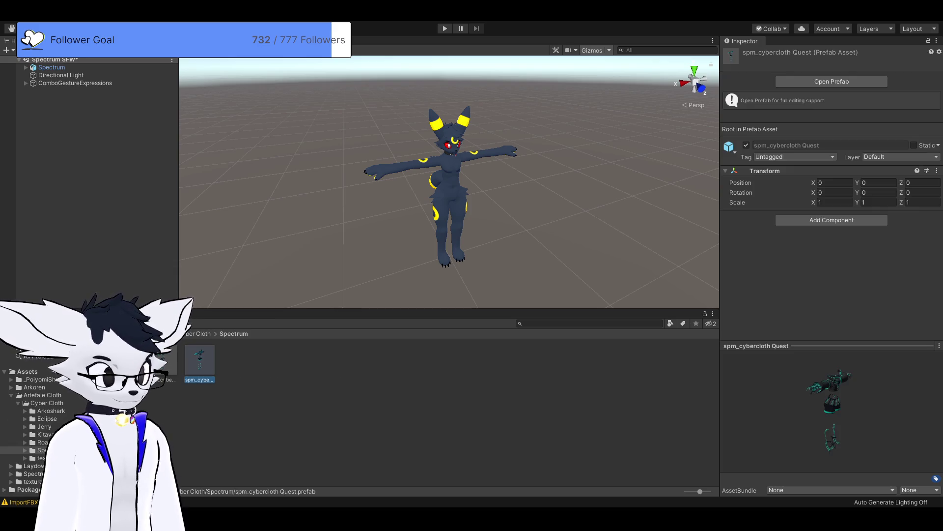
{"action": "left_click", "coordinate": [162, 361]}
{"action": "left_click_drag", "start_coordinate": [162, 362], "coordinate": [261, 178]}
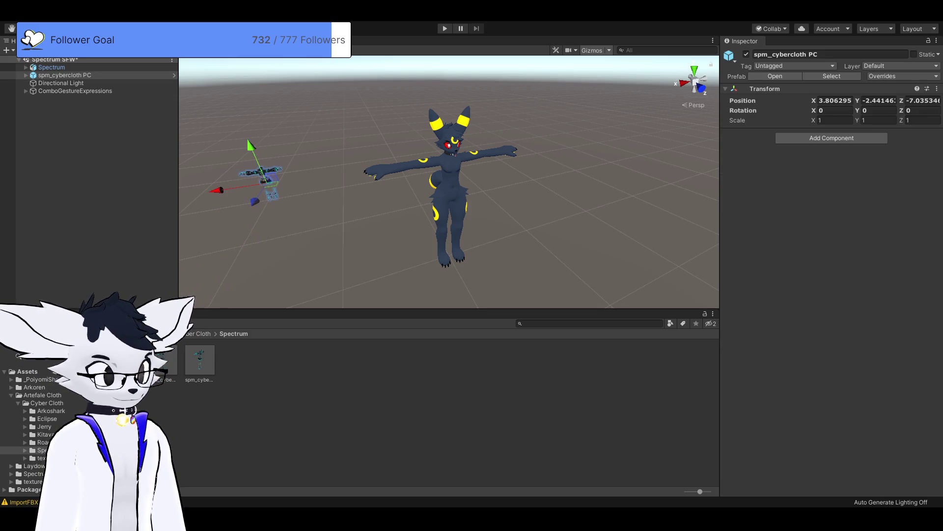
{"action": "left_click", "coordinate": [835, 120]}
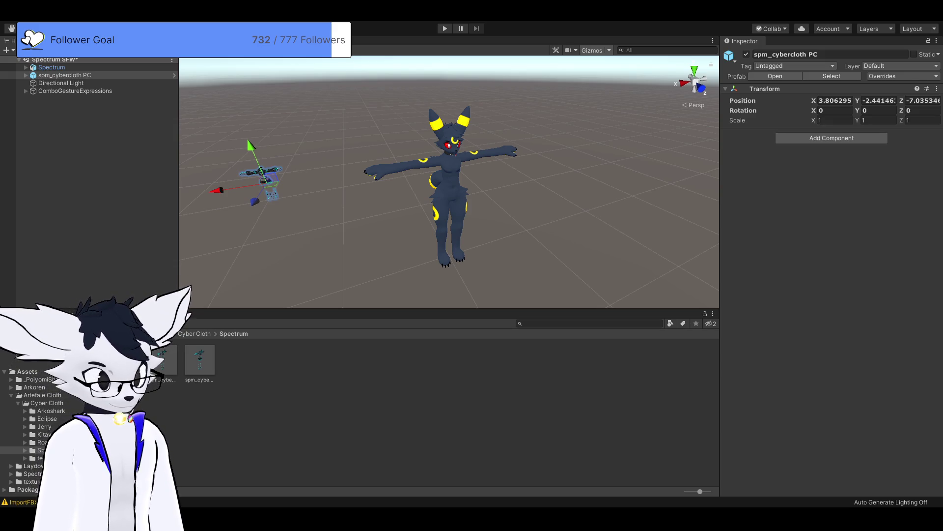
{"action": "left_click", "coordinate": [195, 334]}
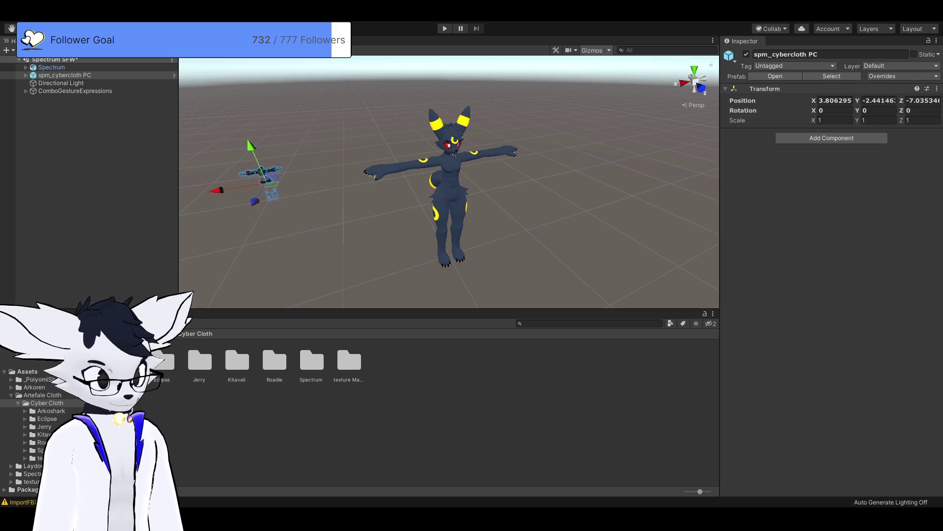
{"action": "left_click", "coordinate": [312, 362]}
{"action": "double_click", "coordinate": [311, 362]}
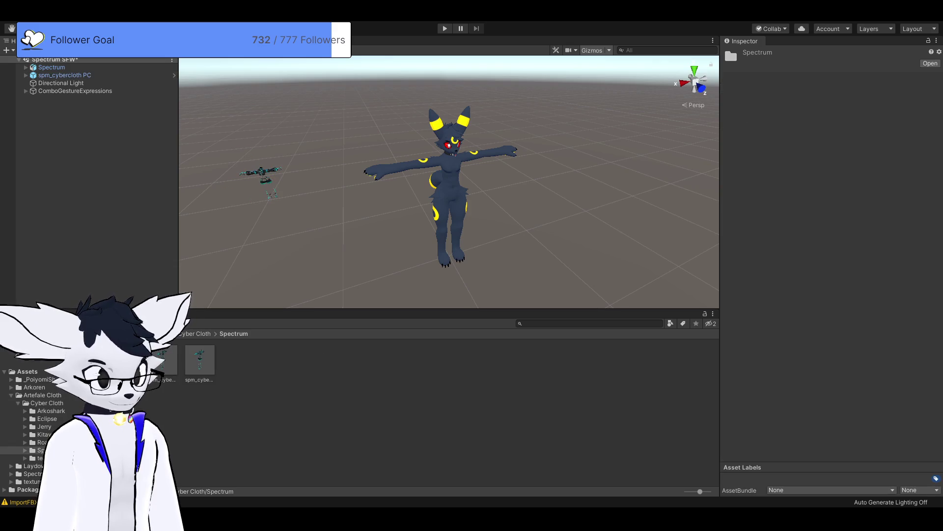
{"action": "left_click", "coordinate": [65, 75]}
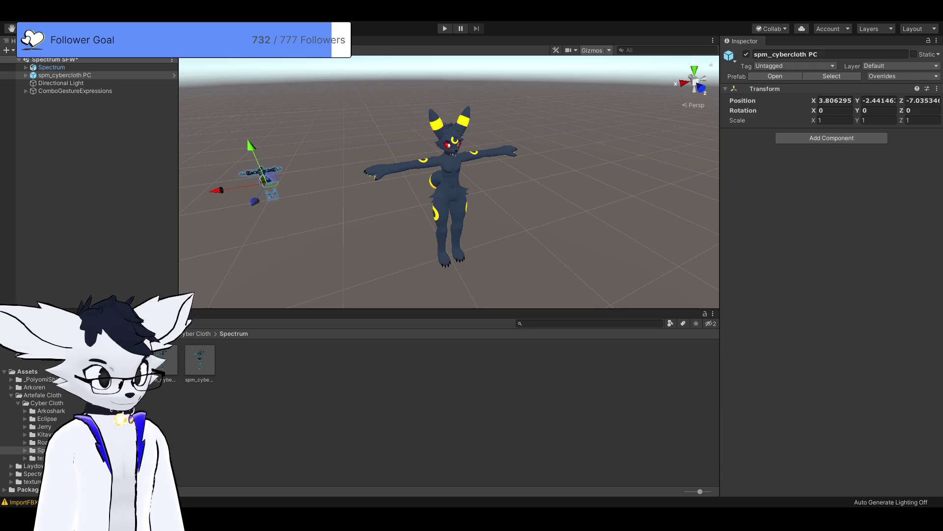
{"action": "left_click", "coordinate": [65, 75]}
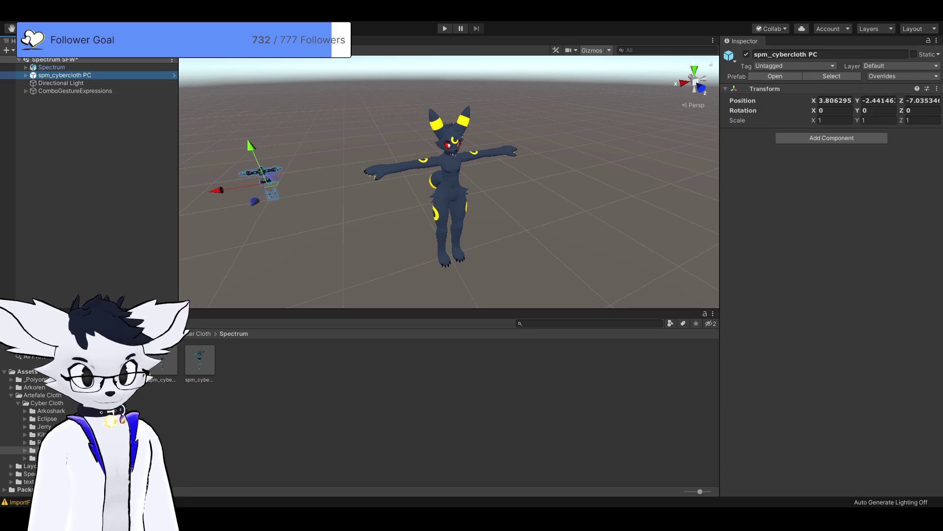
- Set the spm_cybercloth PC Transform position X, Y and Z to 0, 0, 0
{"action": "left_click", "coordinate": [835, 100]}
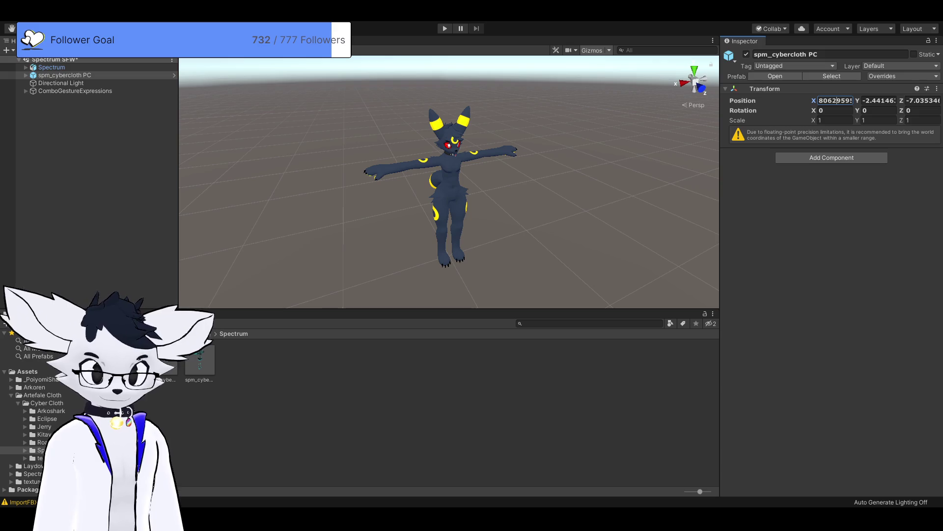
{"action": "key", "text": "ctrl+a"}
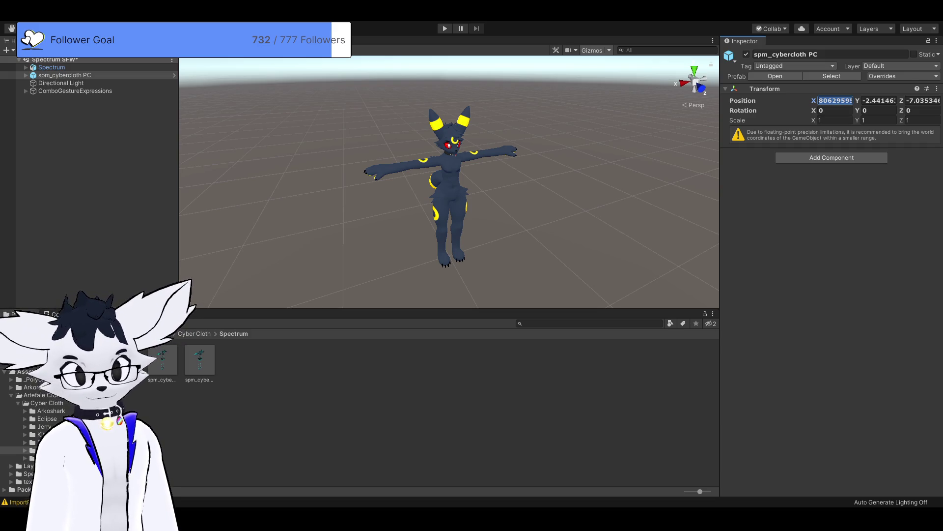
{"action": "left_click", "coordinate": [820, 100]}
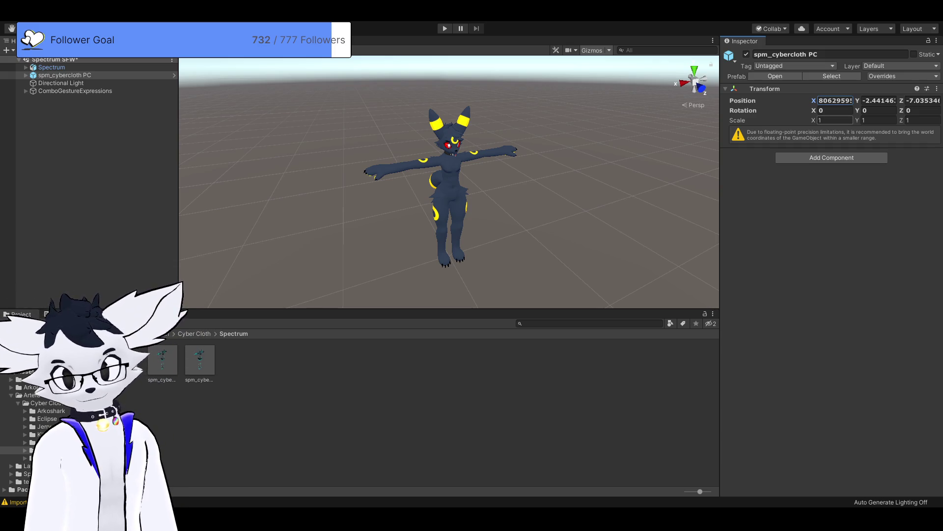
{"action": "key", "text": "ctrl+a"}
{"action": "type", "text": "0"}
{"action": "key", "text": "Tab"}
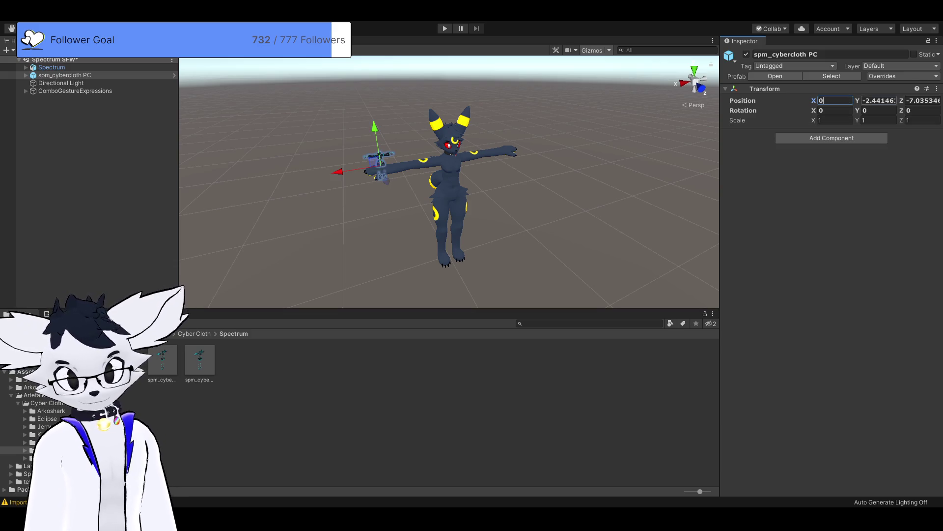
{"action": "type", "text": "0"}
{"action": "key", "text": "Tab"}
{"action": "type", "text": "-2"}
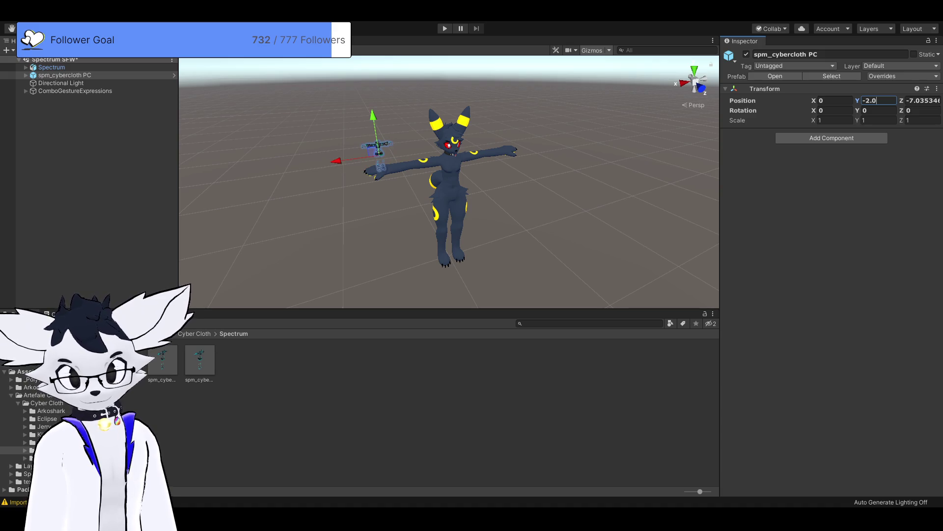
{"action": "key", "text": "Tab"}
{"action": "left_click", "coordinate": [924, 100]}
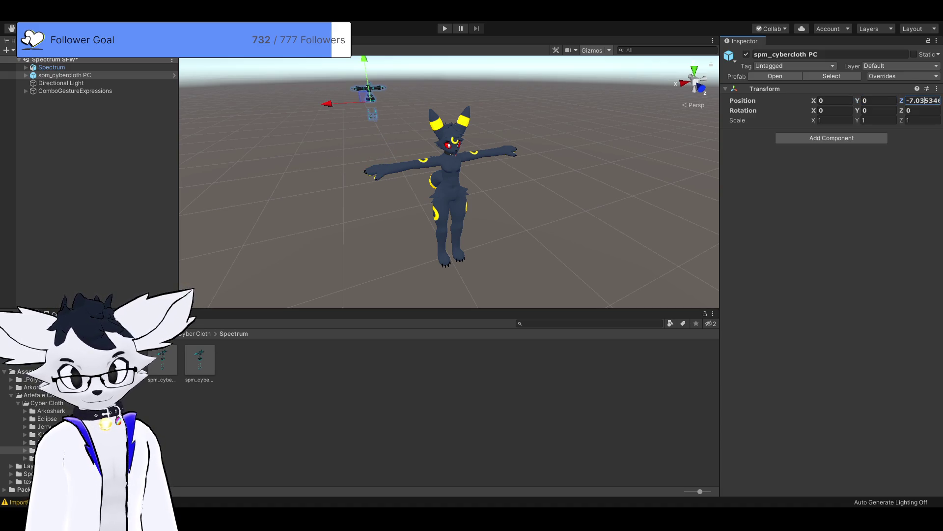
{"action": "key", "text": "BackSpace"}
{"action": "key", "text": "BackSpace"}
{"action": "key", "text": "BackSpace"}
{"action": "type", "text": "0"}
{"action": "key", "text": "Delete"}
{"action": "key", "text": "Delete"}
{"action": "key", "text": "Delete"}
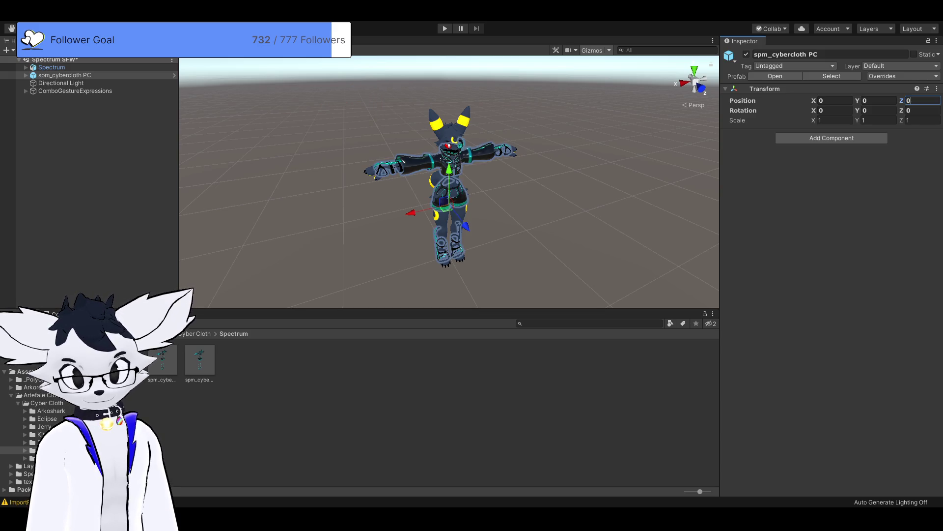
{"action": "scroll", "coordinate": [449, 181], "scroll_direction": "up", "scroll_amount": 5}
{"action": "scroll", "coordinate": [449, 182], "scroll_direction": "down", "scroll_amount": 4}
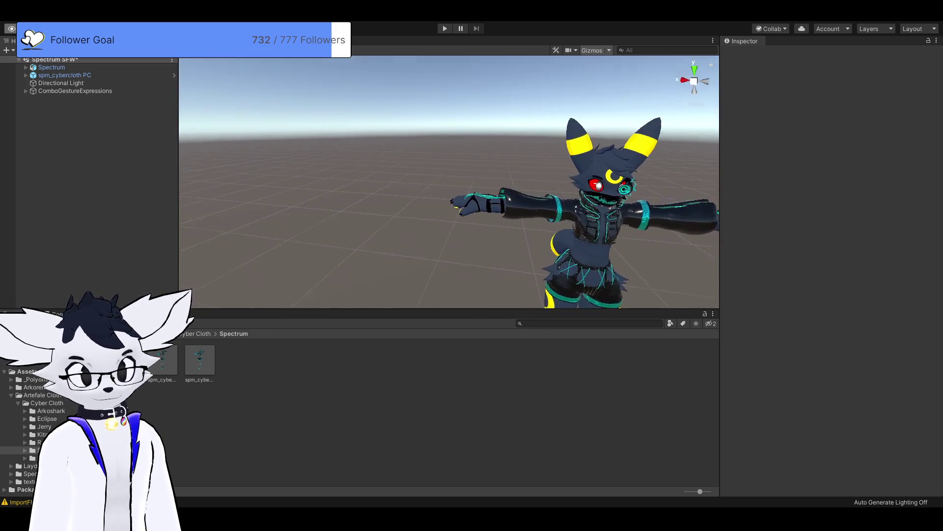
{"action": "mouse_move", "coordinate": [540, 221]}
{"action": "left_mouse_down"}
{"action": "mouse_move", "coordinate": [580, 221]}
{"action": "mouse_move", "coordinate": [487, 157]}
{"action": "left_mouse_up"}
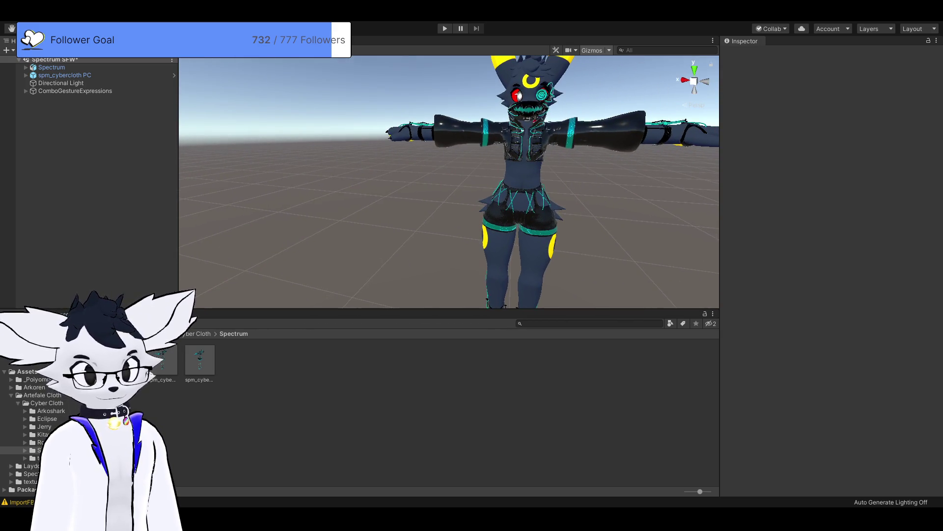
{"action": "mouse_move", "coordinate": [492, 197]}
{"action": "left_mouse_down"}
{"action": "mouse_move", "coordinate": [511, 197]}
{"action": "mouse_move", "coordinate": [364, 196]}
{"action": "mouse_move", "coordinate": [462, 206]}
{"action": "left_mouse_up"}
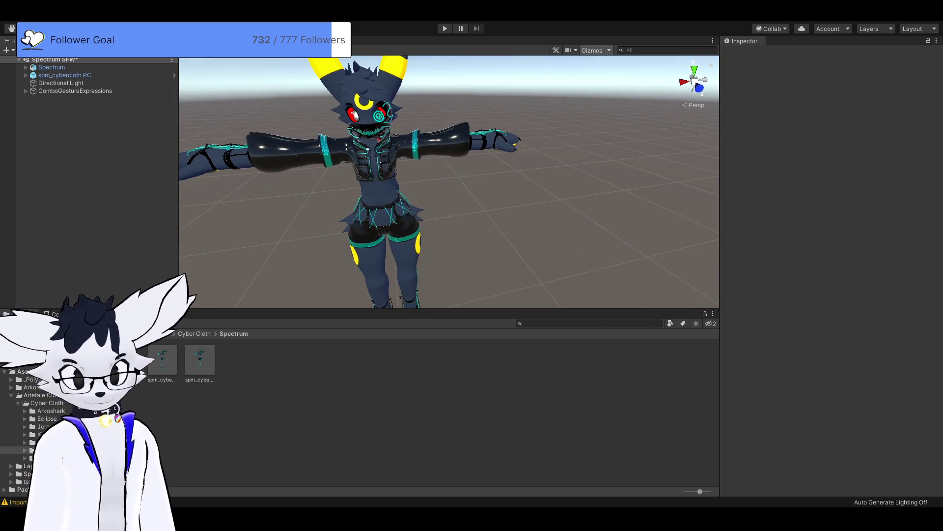
{"action": "left_click_drag", "start_coordinate": [383, 196], "coordinate": [494, 197]}
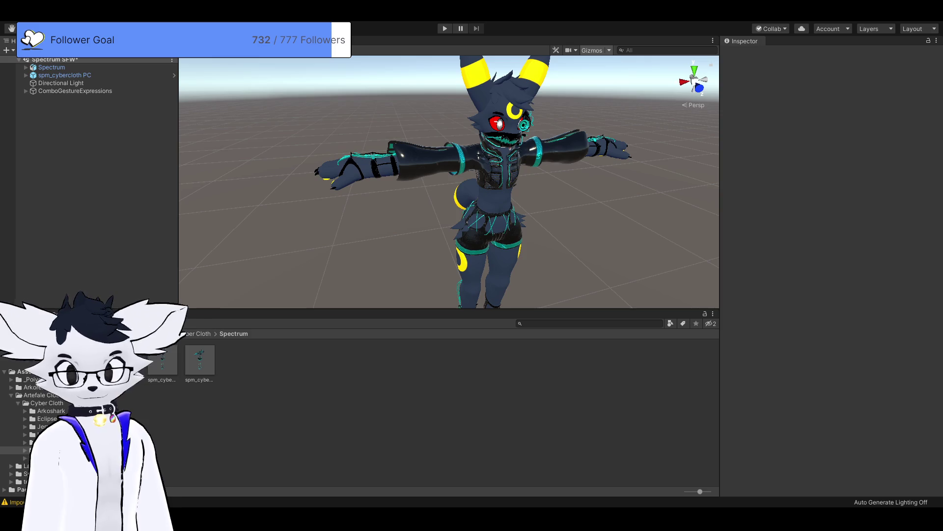
- Check the Spectrum avatar's empty VRCFury Armature Link, then select the spm_cybercloth PC outfit
{"action": "left_click", "coordinate": [52, 67]}
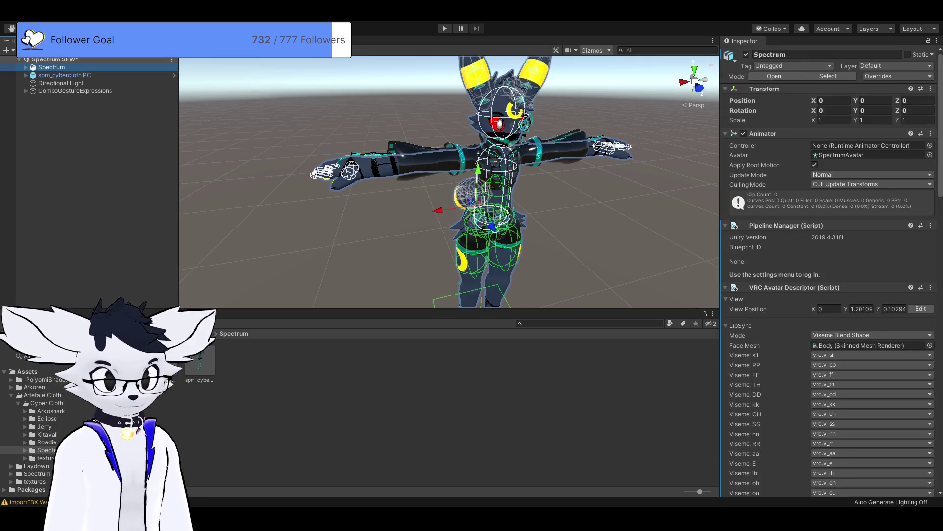
{"action": "scroll", "coordinate": [831, 270], "scroll_direction": "down", "scroll_amount": 15}
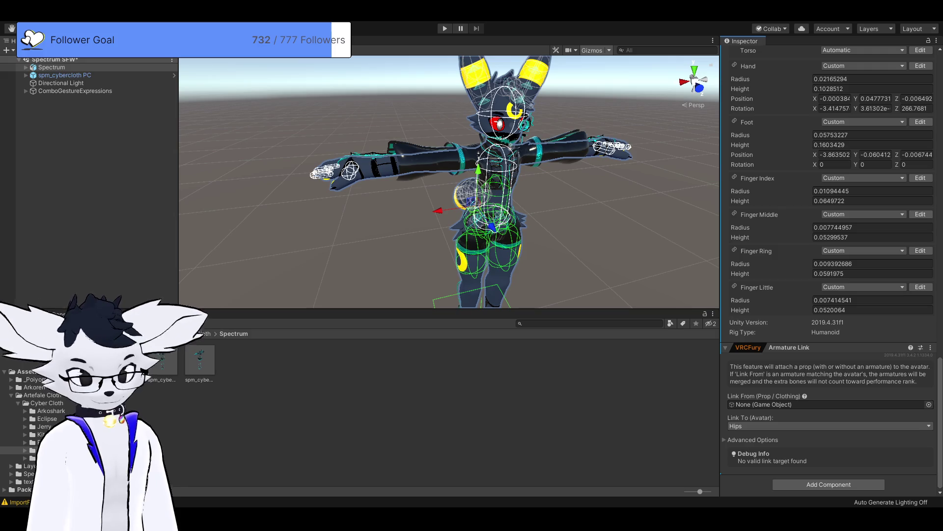
{"action": "left_click", "coordinate": [64, 75]}
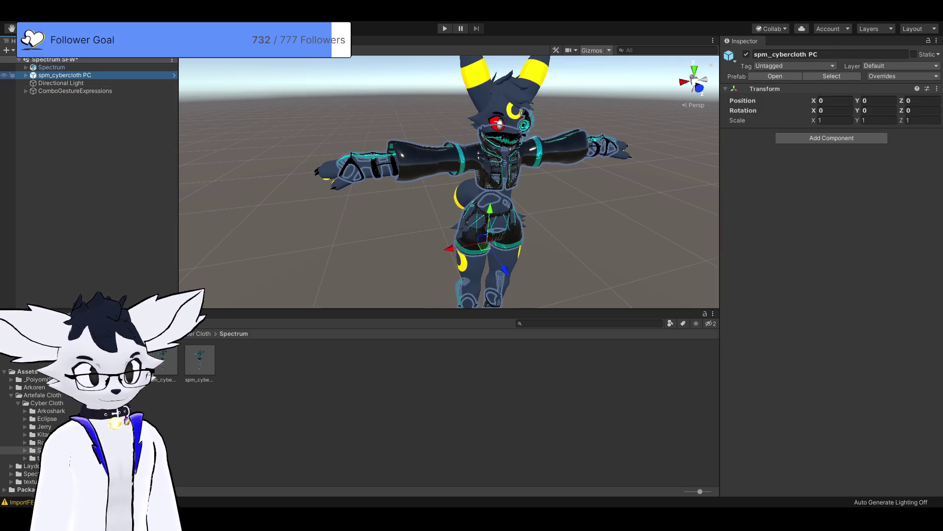
- Put spm_cybercloth PC into Spectrum's Armature Link 'Link From' field and expand Advanced Options
{"action": "left_click", "coordinate": [51, 68]}
{"action": "scroll", "coordinate": [830, 270], "scroll_direction": "down", "scroll_amount": 15}
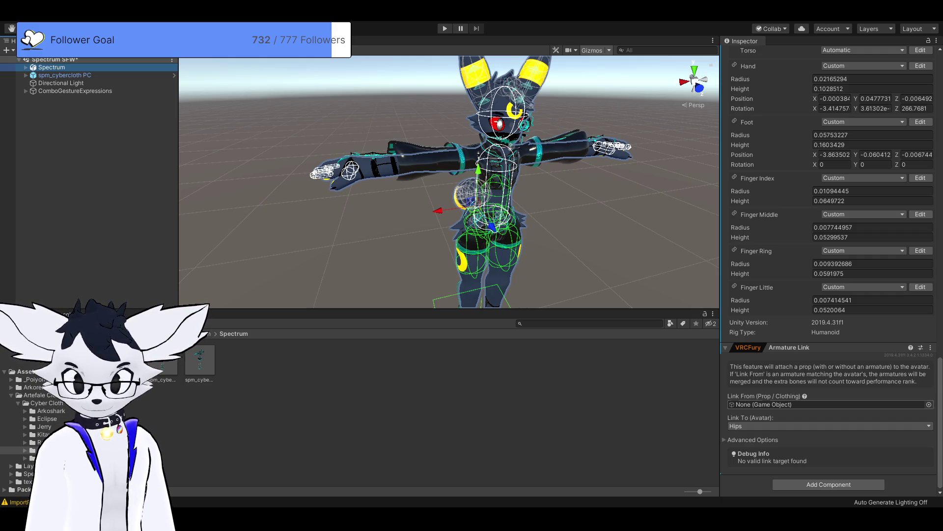
{"action": "left_click", "coordinate": [825, 404]}
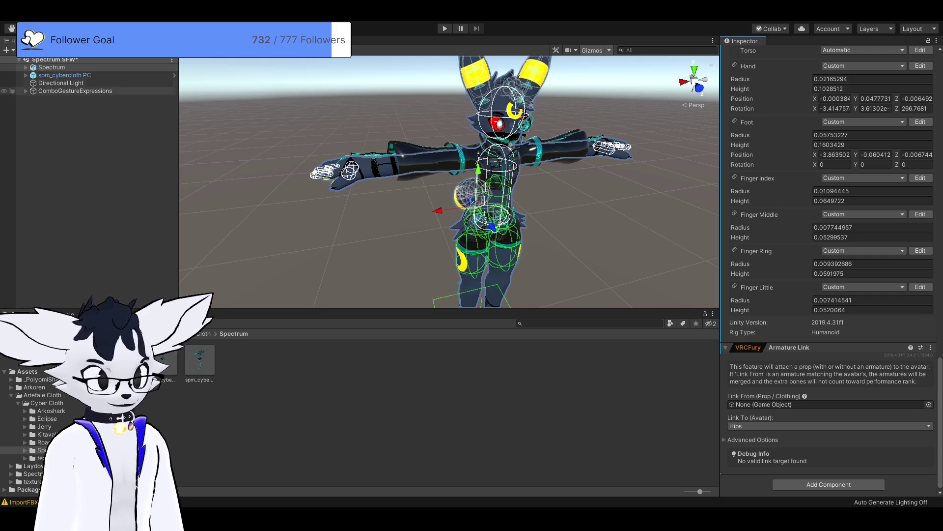
{"action": "left_click", "coordinate": [65, 75]}
{"action": "left_click", "coordinate": [51, 67]}
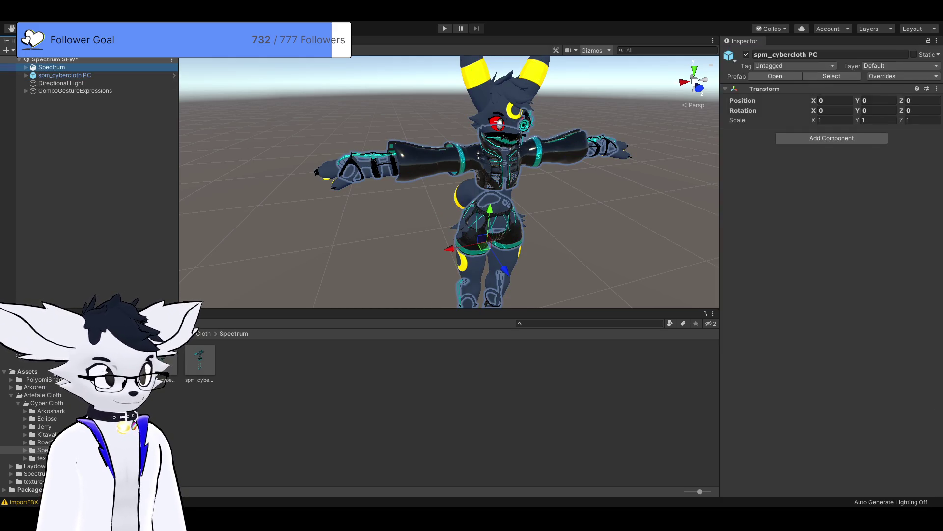
{"action": "scroll", "coordinate": [831, 246], "scroll_direction": "down", "scroll_amount": 10}
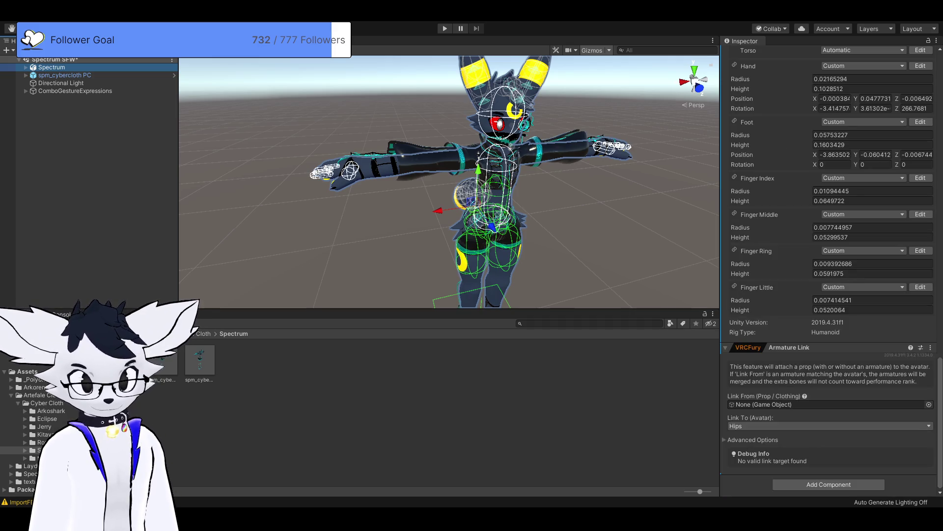
{"action": "mouse_move", "coordinate": [65, 75]}
{"action": "left_mouse_down"}
{"action": "mouse_move", "coordinate": [147, 78]}
{"action": "mouse_move", "coordinate": [541, 148]}
{"action": "mouse_move", "coordinate": [831, 404]}
{"action": "left_mouse_up"}
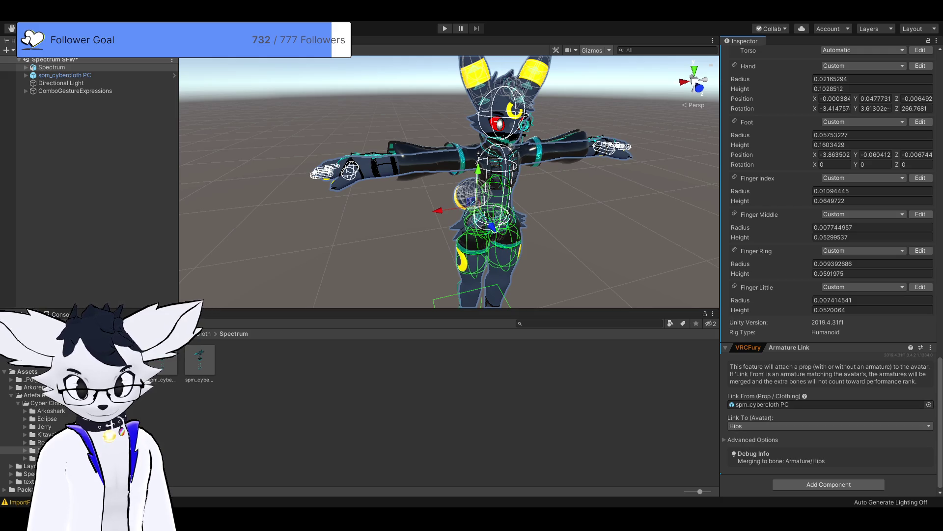
{"action": "left_click", "coordinate": [752, 440]}
{"action": "scroll", "coordinate": [831, 344], "scroll_direction": "down", "scroll_amount": 3}
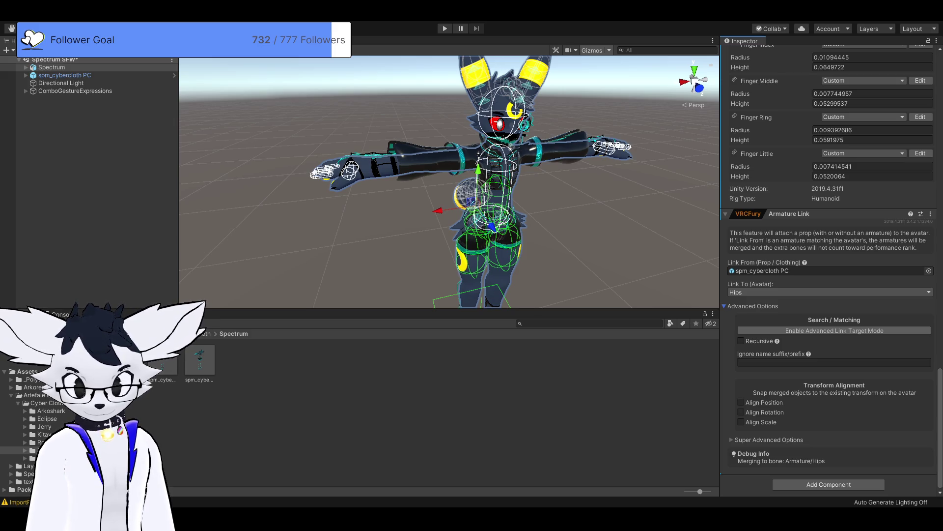
- Expand Super Advanced Options, review the merge settings, then clear the Hierarchy selection
{"action": "left_click", "coordinate": [769, 440]}
{"action": "scroll", "coordinate": [831, 344], "scroll_direction": "down", "scroll_amount": 2}
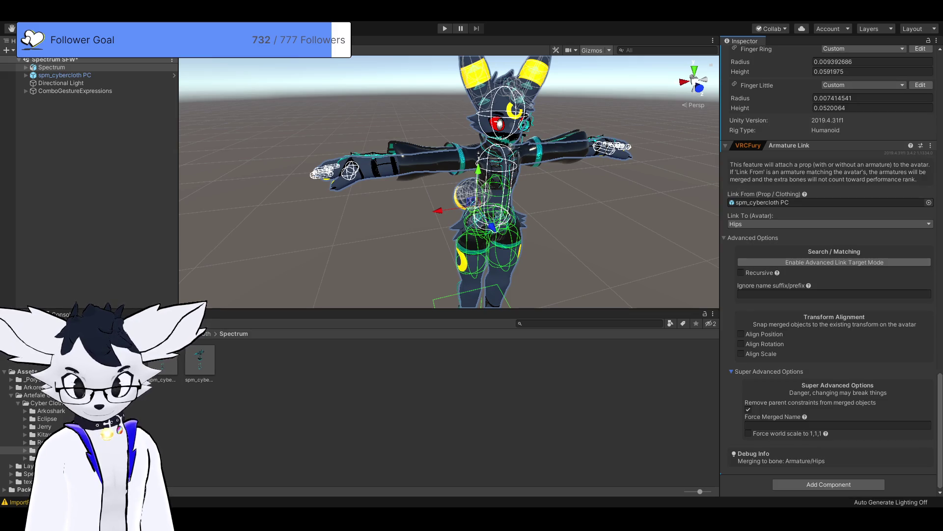
{"action": "scroll", "coordinate": [830, 270], "scroll_direction": "up", "scroll_amount": 5}
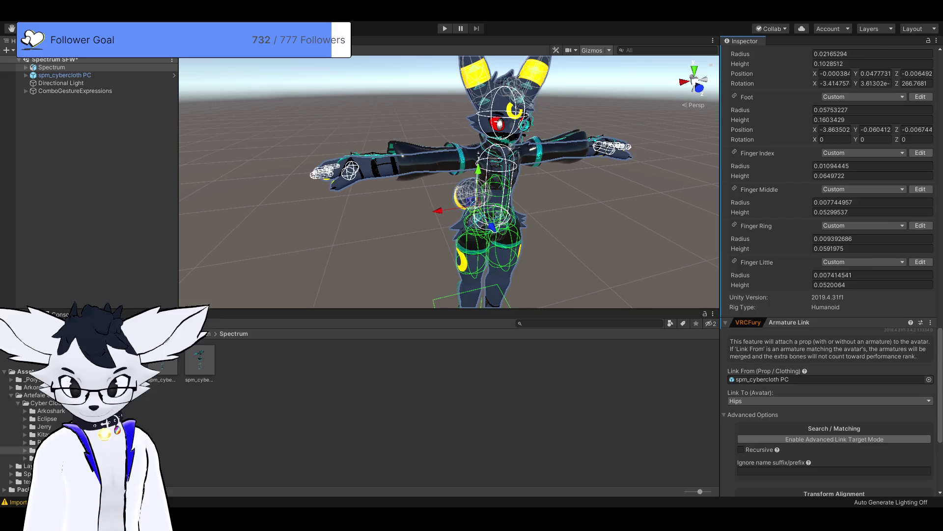
{"action": "scroll", "coordinate": [830, 270], "scroll_direction": "down", "scroll_amount": 3}
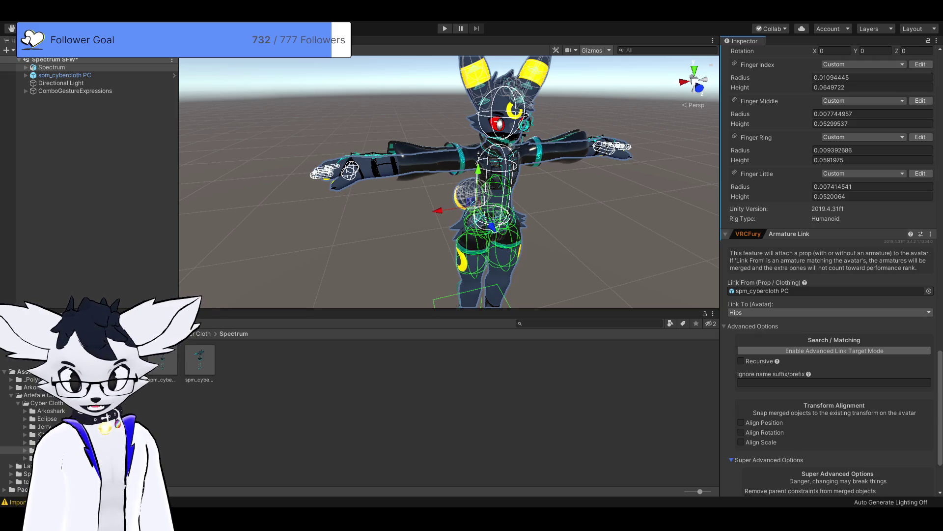
{"action": "scroll", "coordinate": [830, 270], "scroll_direction": "up", "scroll_amount": 10}
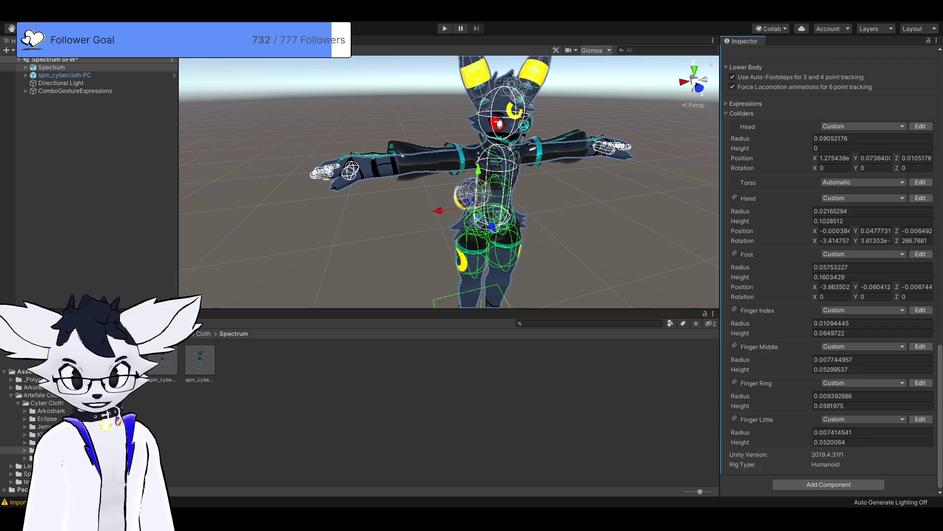
{"action": "left_click", "coordinate": [98, 147]}
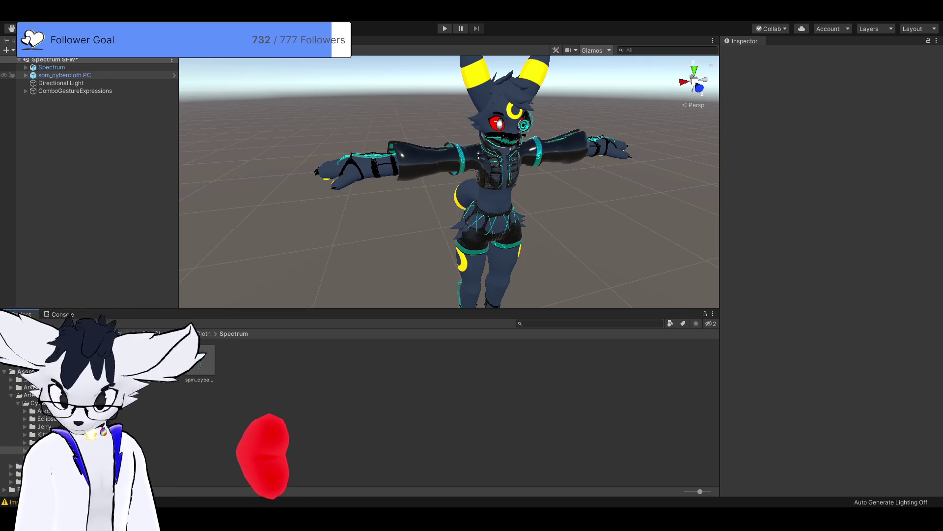
- Select spm_cybercloth PC and undo to remove its Armature Link component
{"action": "left_click", "coordinate": [65, 75]}
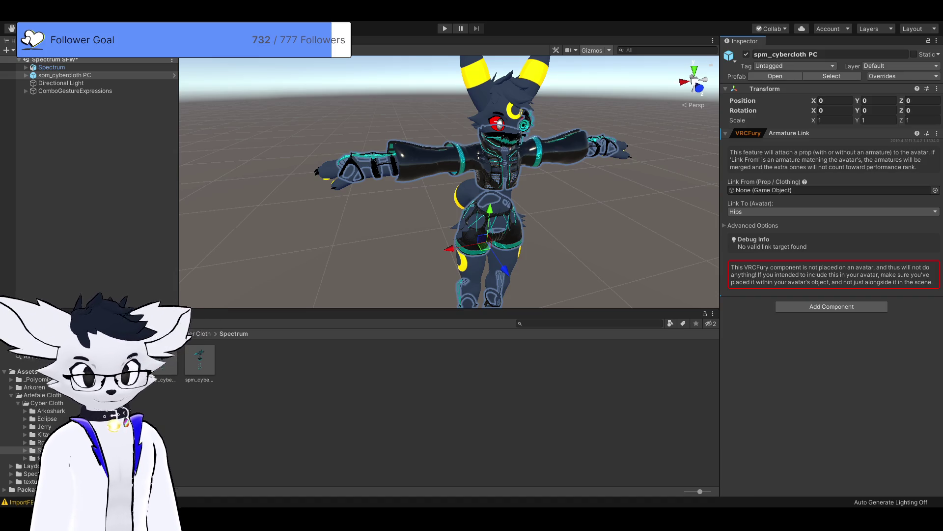
{"action": "key", "text": "ctrl+z"}
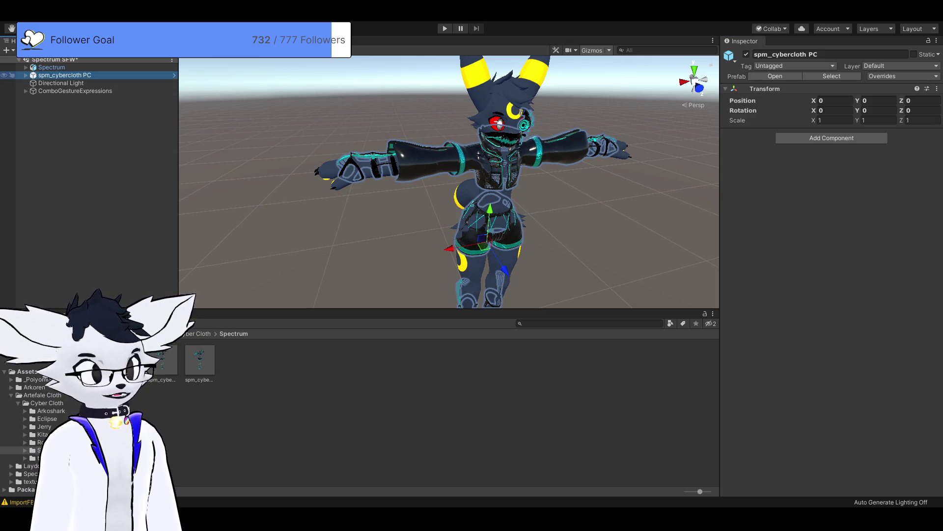
- Select the Directional Light object in the Hierarchy
{"action": "left_click", "coordinate": [60, 83]}
- Undo the removal so spm_cybercloth PC regains its VRCFury Armature Link targeting Hips
{"action": "left_click", "coordinate": [65, 75]}
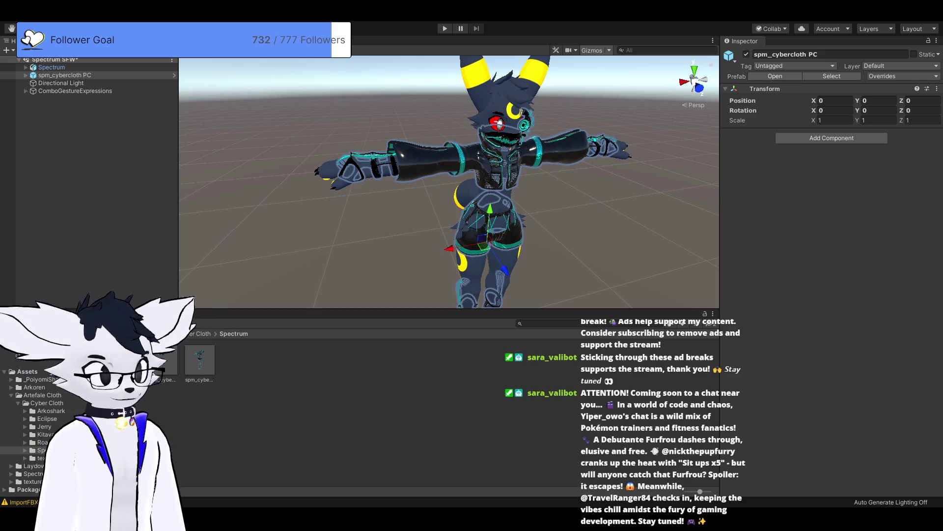
{"action": "key", "text": "ctrl+z"}
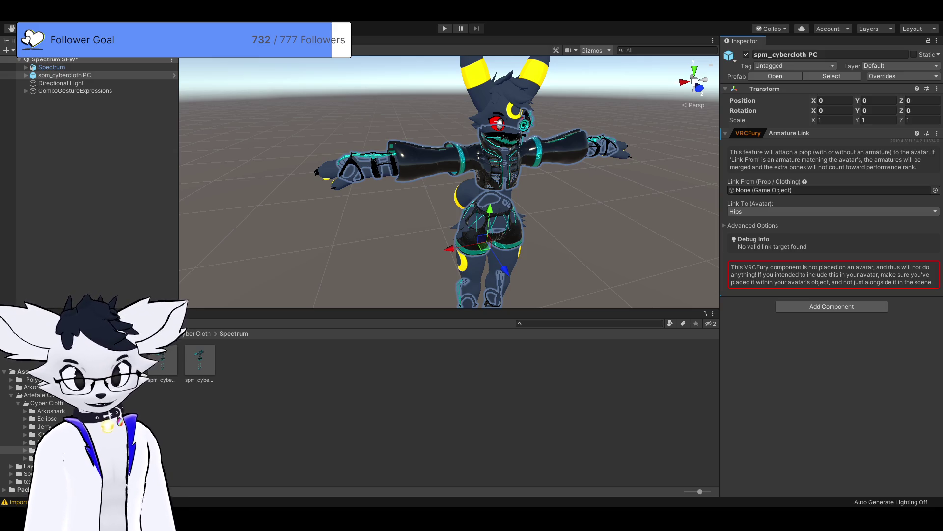
{"action": "mouse_move", "coordinate": [448, 182]}
{"action": "left_mouse_down"}
{"action": "mouse_move", "coordinate": [487, 183]}
{"action": "mouse_move", "coordinate": [450, 172]}
{"action": "left_mouse_up"}
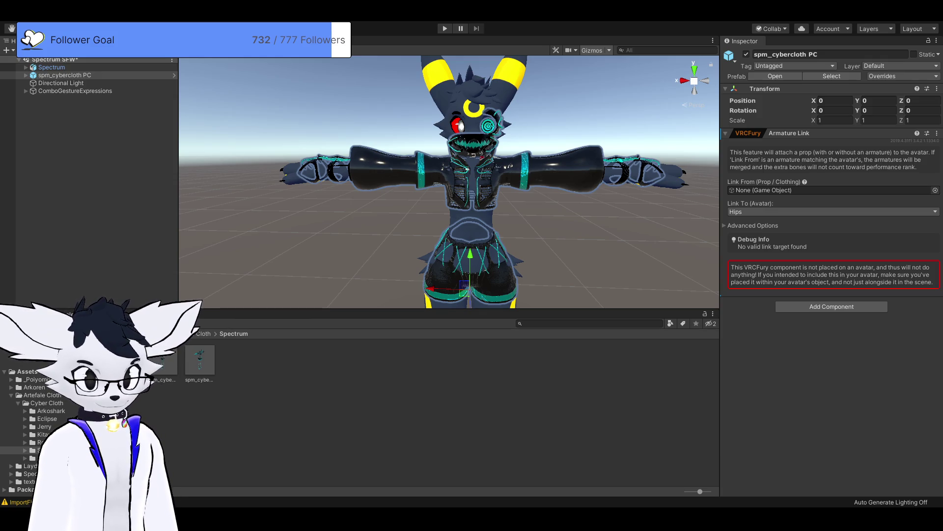
{"action": "left_click", "coordinate": [26, 74]}
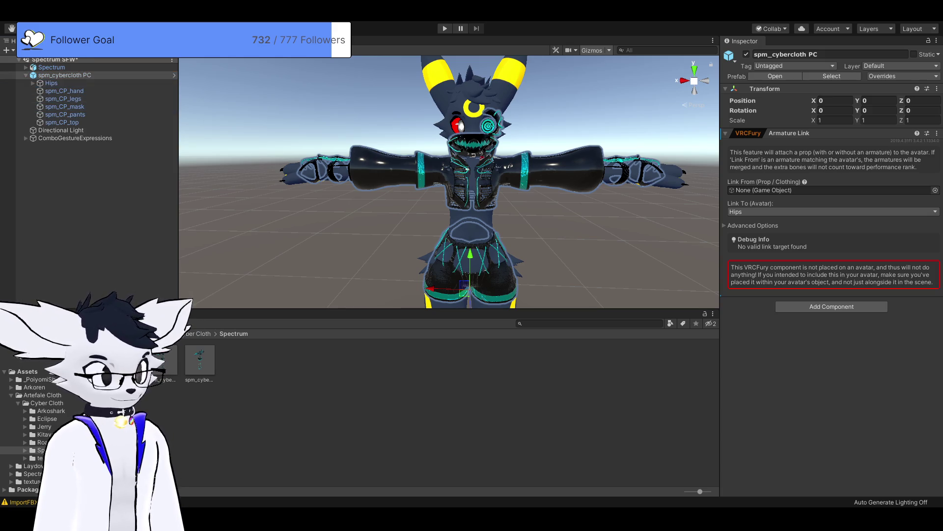
- Set the outfit's own Hips bone as the Armature Link's Link From, then select Spectrum
{"action": "left_click_drag", "start_coordinate": [51, 82], "coordinate": [831, 190]}
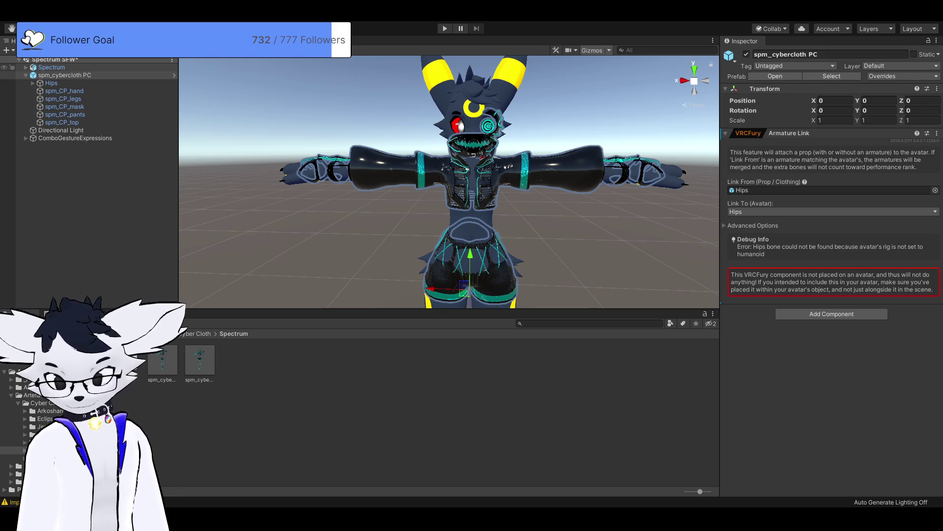
{"action": "left_click", "coordinate": [52, 67]}
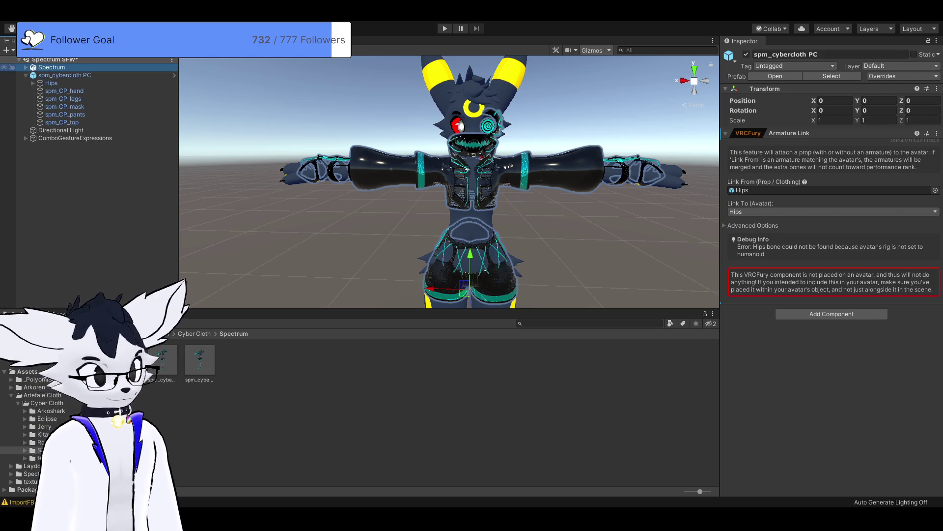
{"action": "scroll", "coordinate": [831, 271], "scroll_direction": "down", "scroll_amount": 20}
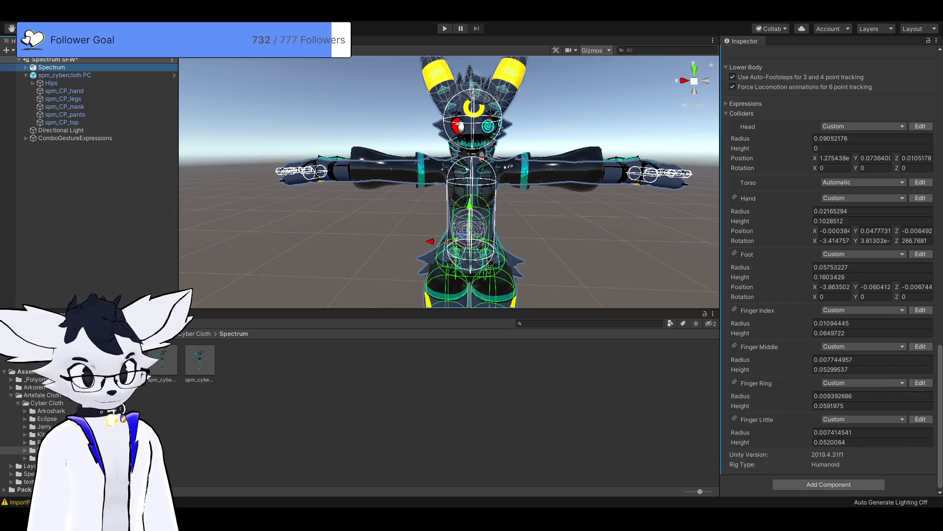
- Add a VRCFury Armature Link component targeting Hips to the Spectrum avatar
{"action": "left_click", "coordinate": [64, 75]}
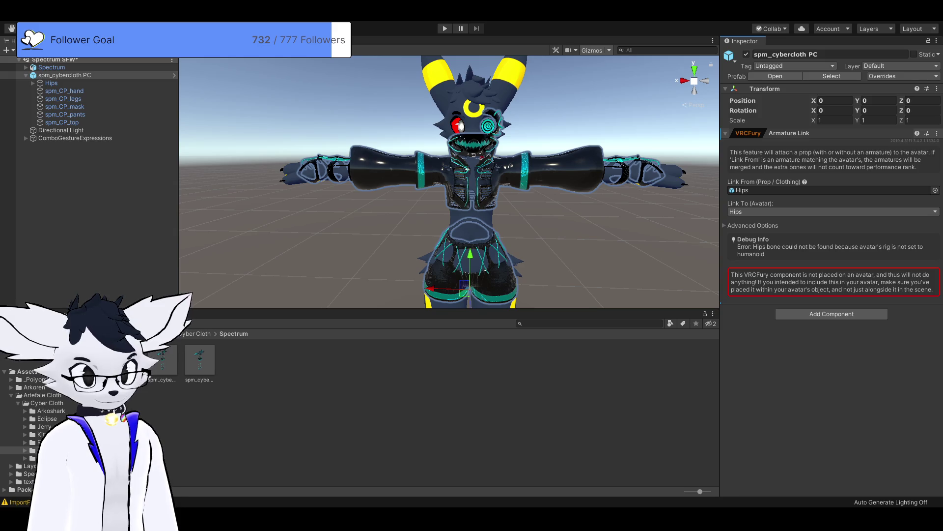
{"action": "left_click", "coordinate": [51, 67]}
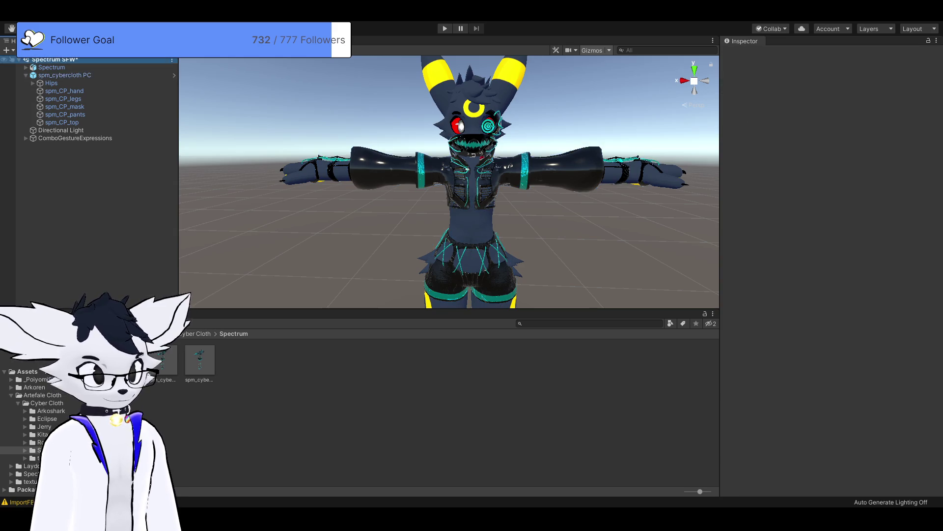
{"action": "scroll", "coordinate": [830, 270], "scroll_direction": "down", "scroll_amount": 15}
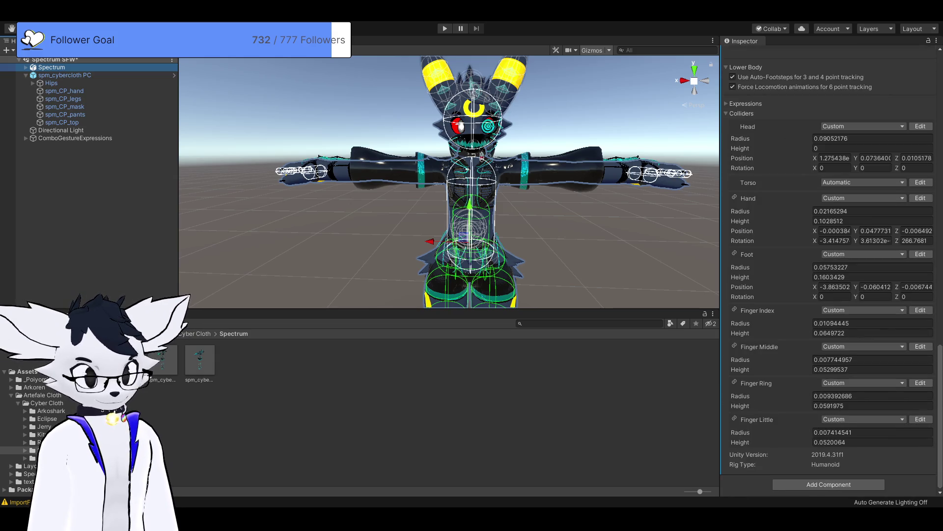
{"action": "left_click", "coordinate": [828, 484]}
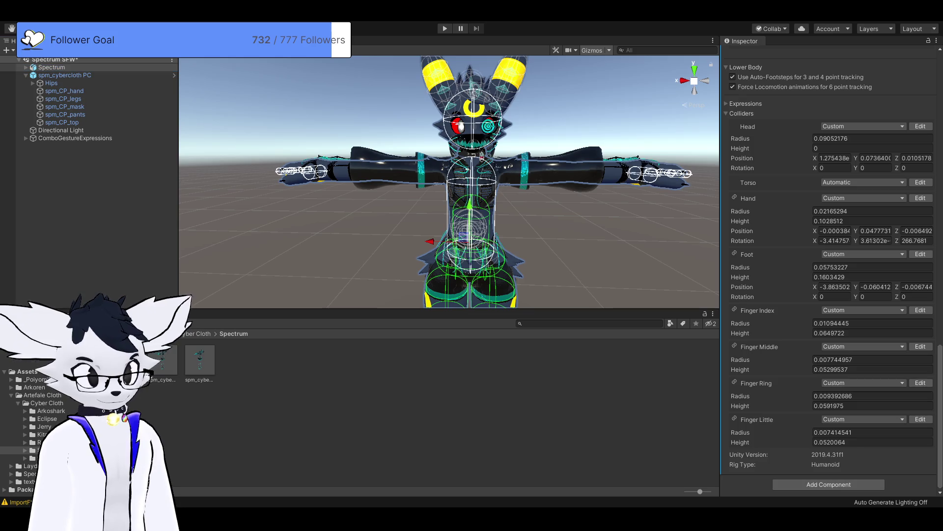
{"action": "key", "text": "Return"}
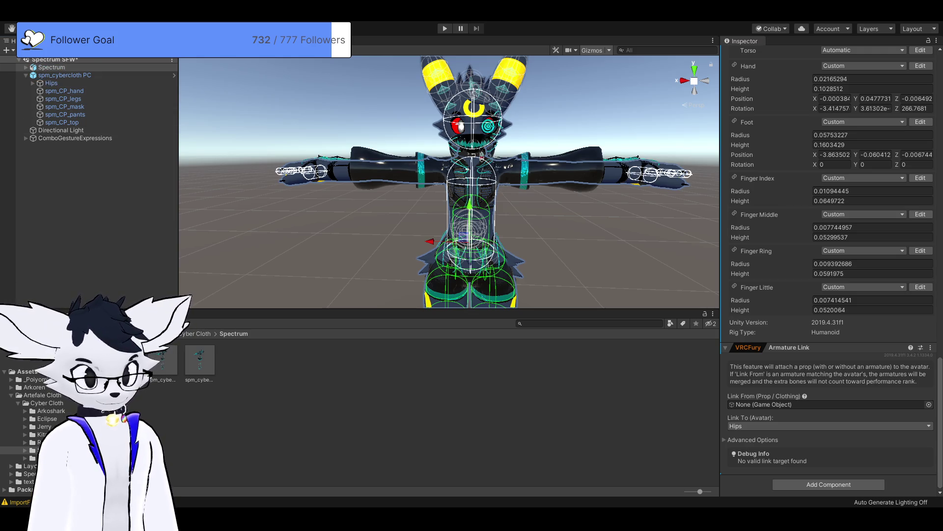
- Use the outfit's Hips as Link From, merging to Armature/Hips at scaling factor 1
{"action": "left_click_drag", "start_coordinate": [51, 83], "coordinate": [831, 404]}
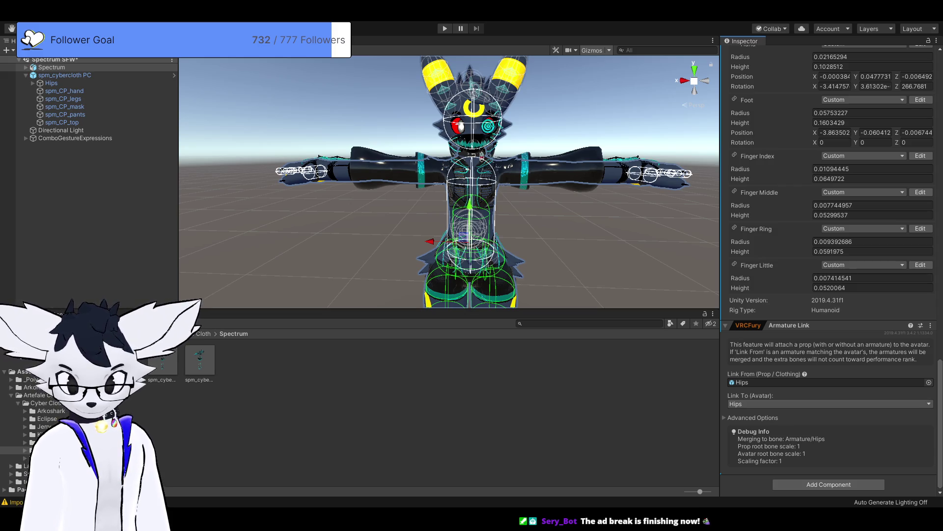
{"action": "left_click", "coordinate": [752, 418]}
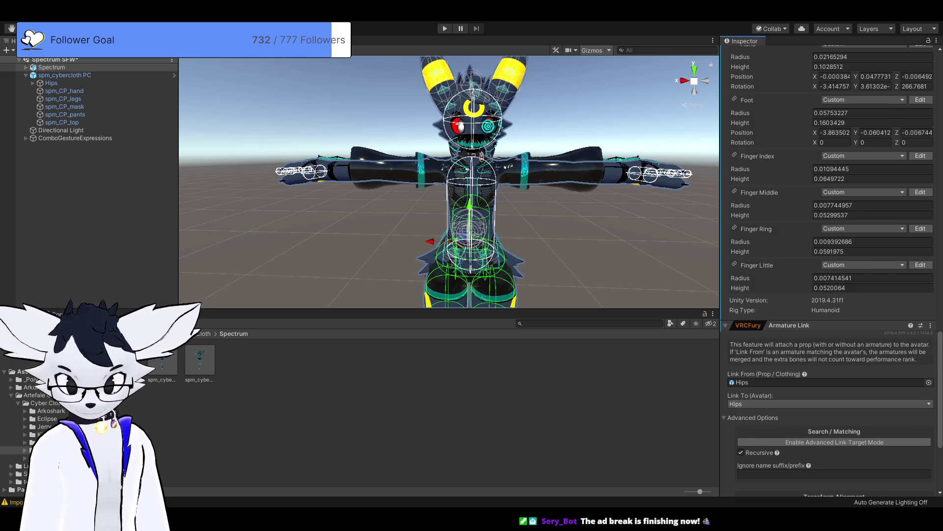
{"action": "scroll", "coordinate": [831, 246], "scroll_direction": "down", "scroll_amount": 3}
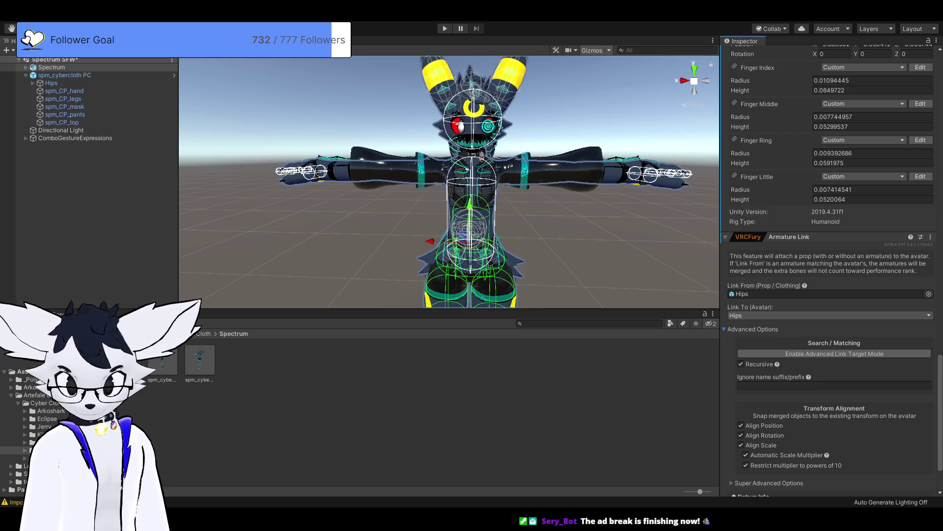
{"action": "scroll", "coordinate": [831, 265], "scroll_direction": "down", "scroll_amount": 3}
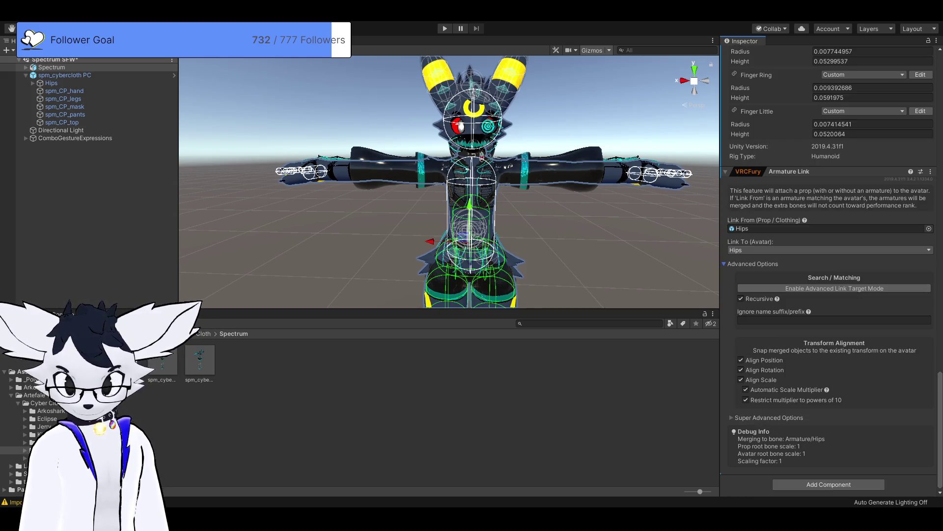
{"action": "left_click", "coordinate": [751, 264]}
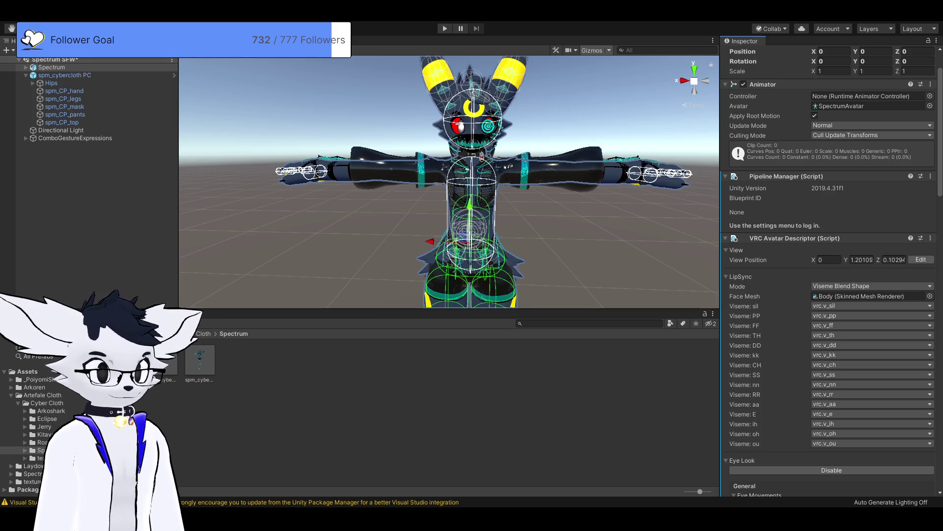
- Review Spectrum and the Assets folder, then clear the selection before entering Play mode
{"action": "scroll", "coordinate": [449, 182], "scroll_direction": "down", "scroll_amount": 4}
{"action": "scroll", "coordinate": [449, 182], "scroll_direction": "up", "scroll_amount": 2}
{"action": "scroll", "coordinate": [448, 182], "scroll_direction": "up", "scroll_amount": 3}
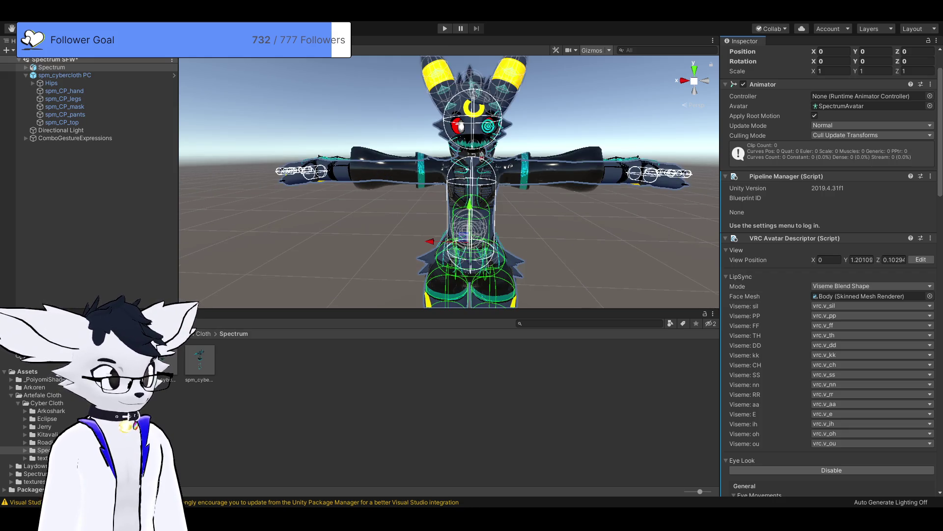
{"action": "left_click", "coordinate": [51, 68]}
{"action": "left_click", "coordinate": [27, 371]}
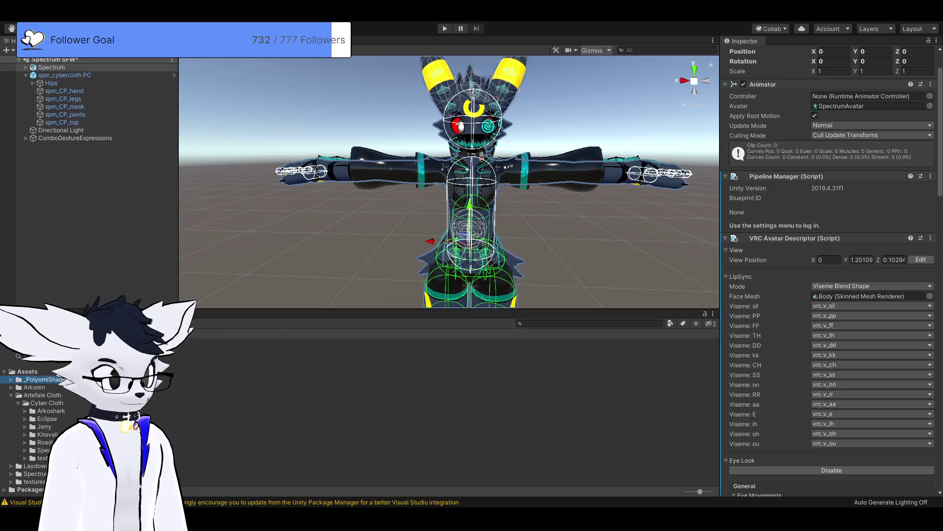
{"action": "left_click", "coordinate": [272, 338]}
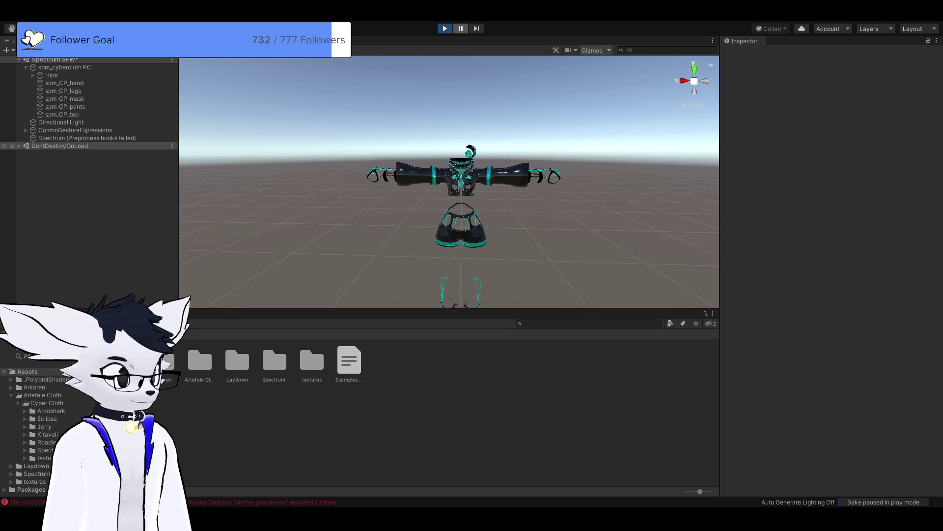
- Inspect the outfit and the avatar with failed preprocess hooks, frame it, then exit Play mode
{"action": "left_click", "coordinate": [64, 67]}
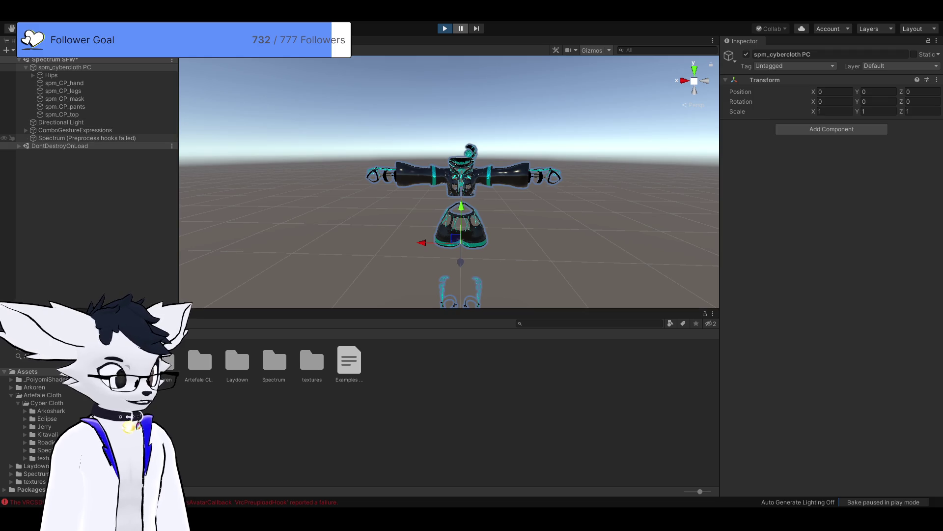
{"action": "left_click", "coordinate": [86, 138]}
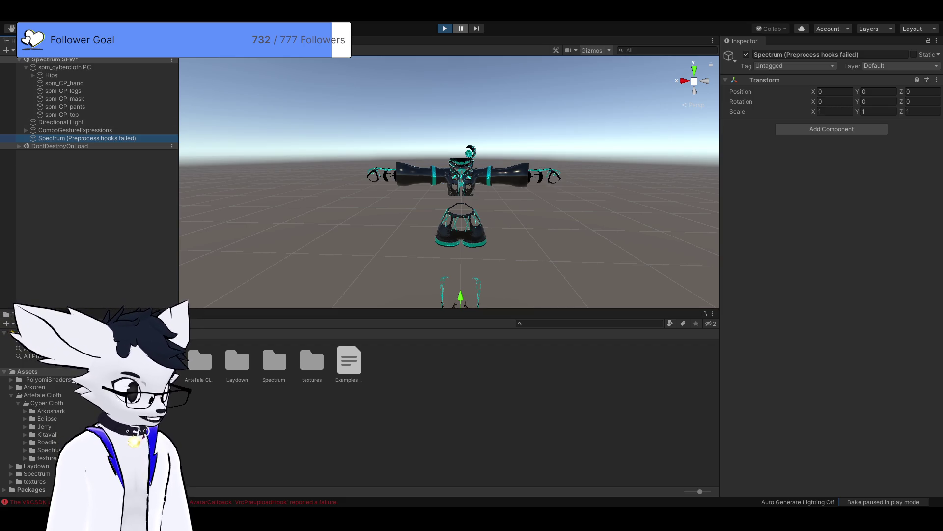
{"action": "scroll", "coordinate": [449, 182], "scroll_direction": "down", "scroll_amount": 5}
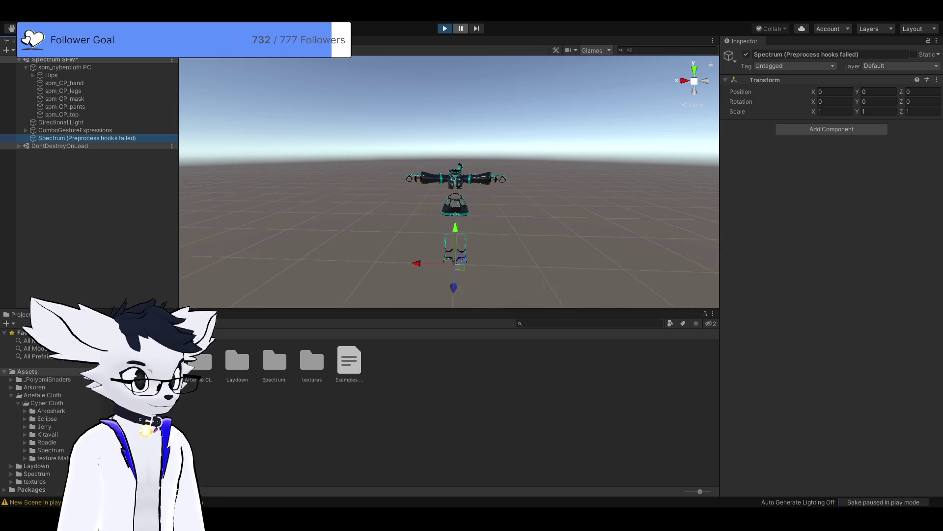
{"action": "scroll", "coordinate": [449, 182], "scroll_direction": "up", "scroll_amount": 5}
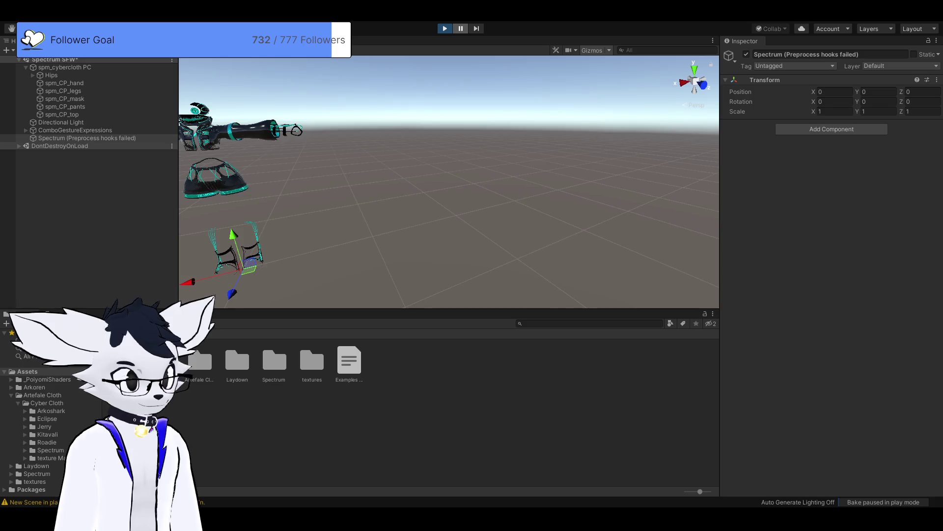
{"action": "key", "text": "f"}
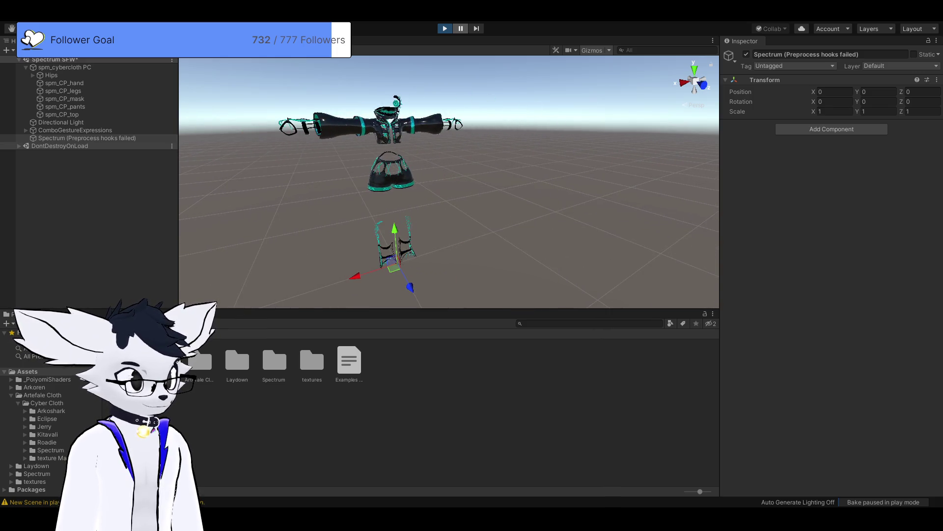
{"action": "key", "text": "ctrl+p"}
{"action": "key", "text": "Left"}
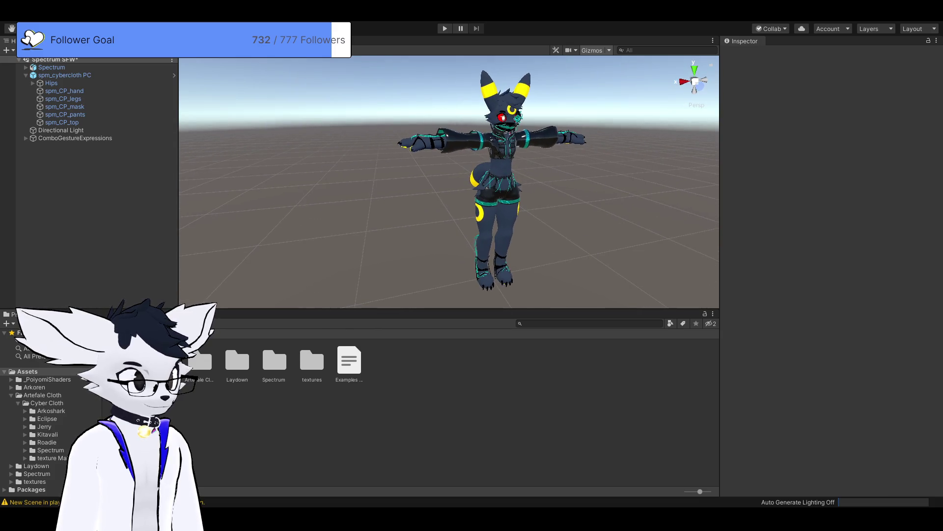
- Expand the Spectrum avatar in the Hierarchy and review its settings alongside the outfit's
{"action": "key", "text": "Right"}
{"action": "key", "text": "Up"}
{"action": "key", "text": "Down"}
{"action": "key", "text": "Right"}
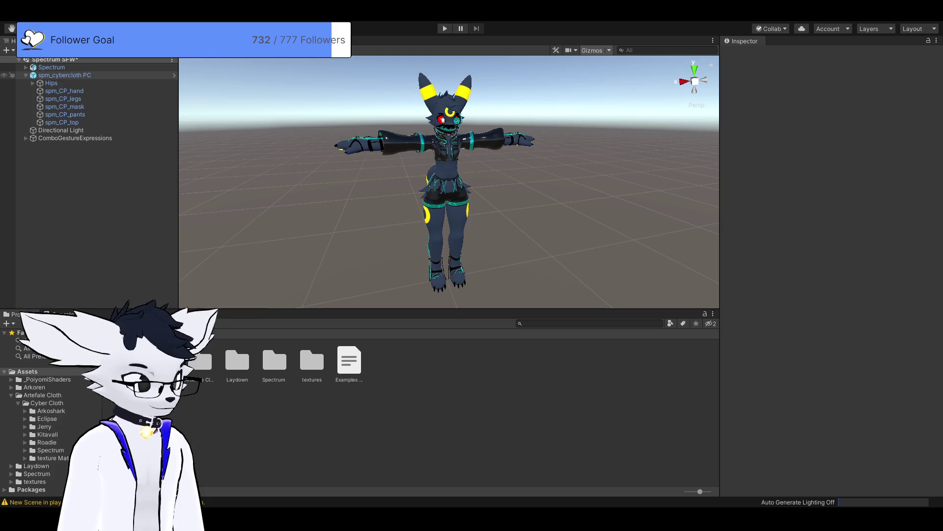
{"action": "left_click", "coordinate": [65, 76]}
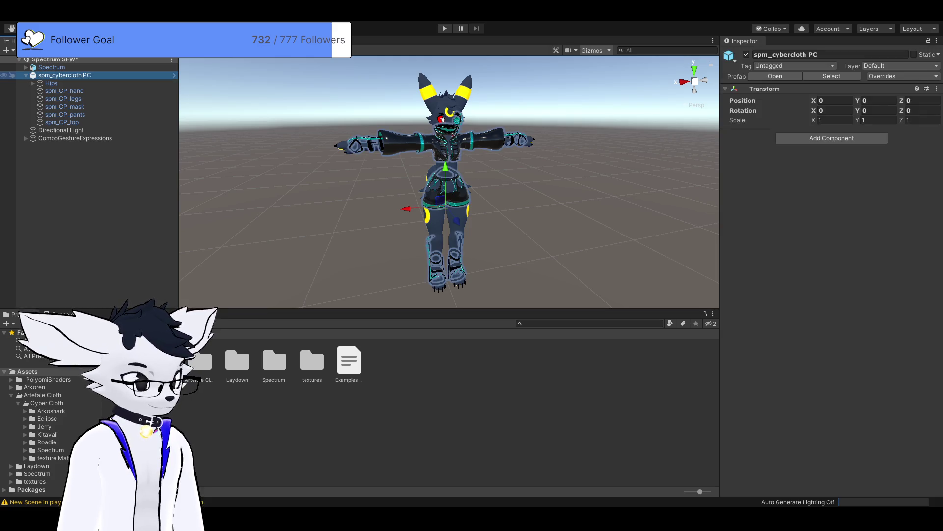
{"action": "left_click", "coordinate": [25, 68]}
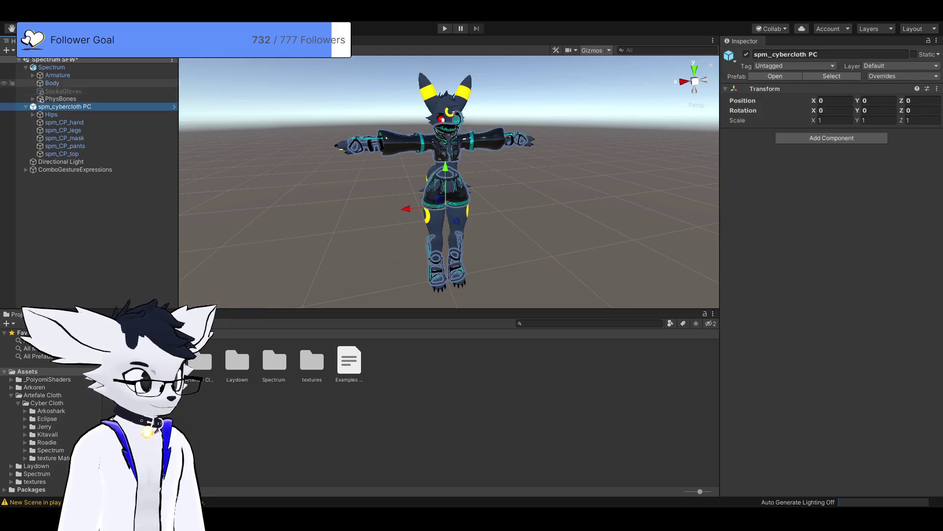
{"action": "left_click", "coordinate": [51, 68]}
{"action": "scroll", "coordinate": [831, 266], "scroll_direction": "down", "scroll_amount": 15}
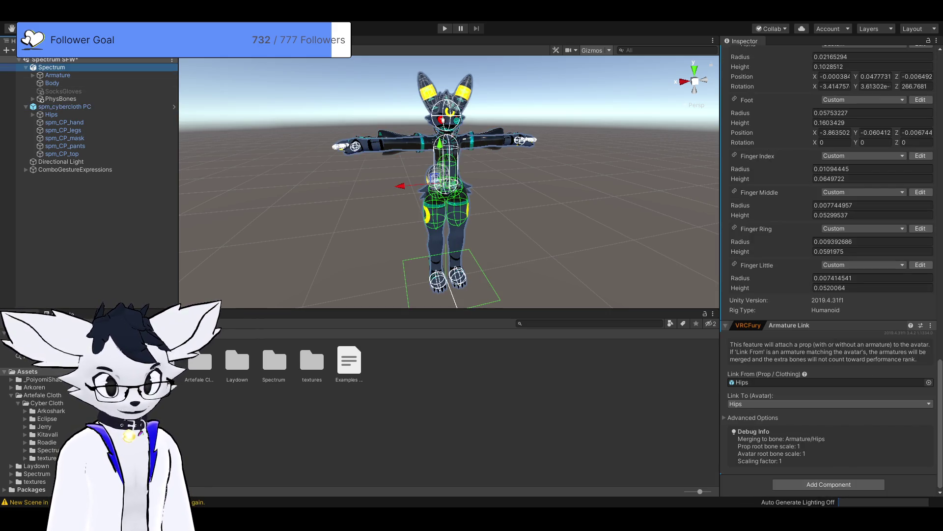
{"action": "scroll", "coordinate": [830, 266], "scroll_direction": "up", "scroll_amount": 5}
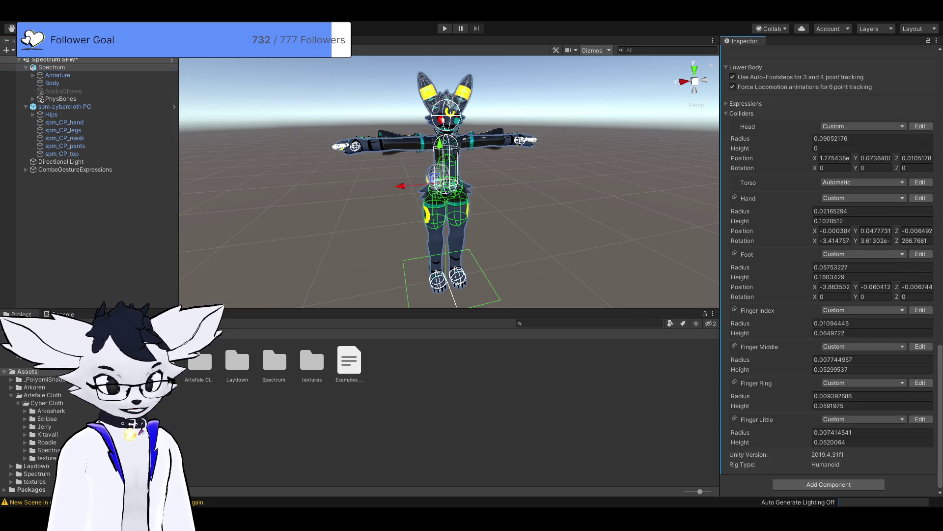
- Add an Armature Link to spm_cybercloth PC, expand Armature, and set the outfit's Hips as Link From
{"action": "left_click", "coordinate": [65, 106]}
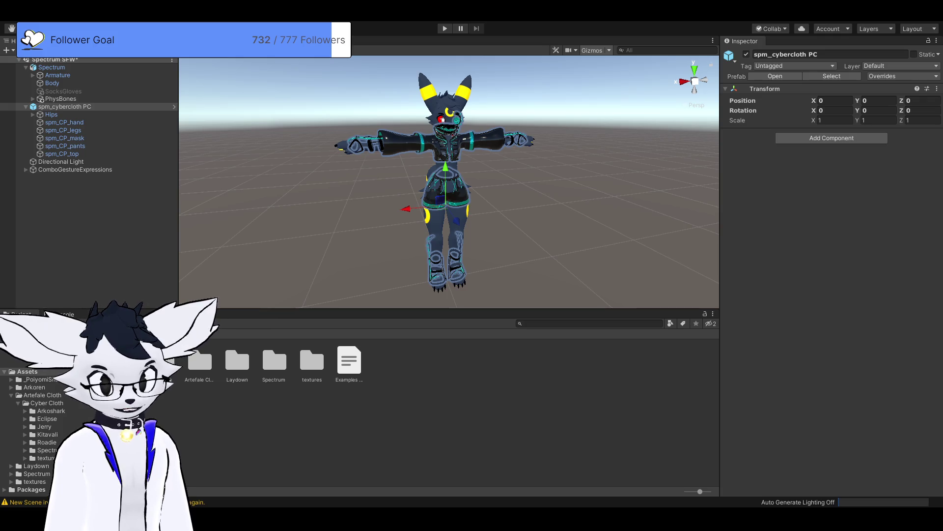
{"action": "key", "text": "Return"}
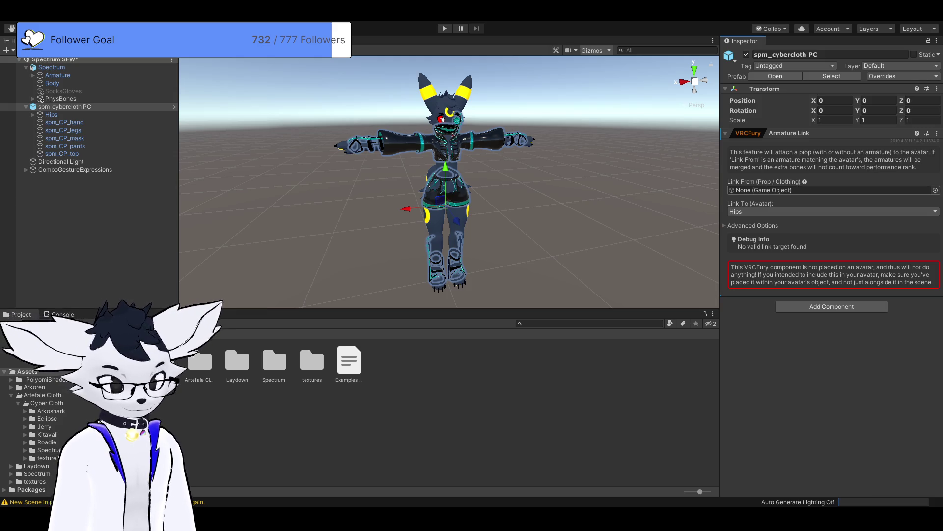
{"action": "left_click", "coordinate": [51, 67]}
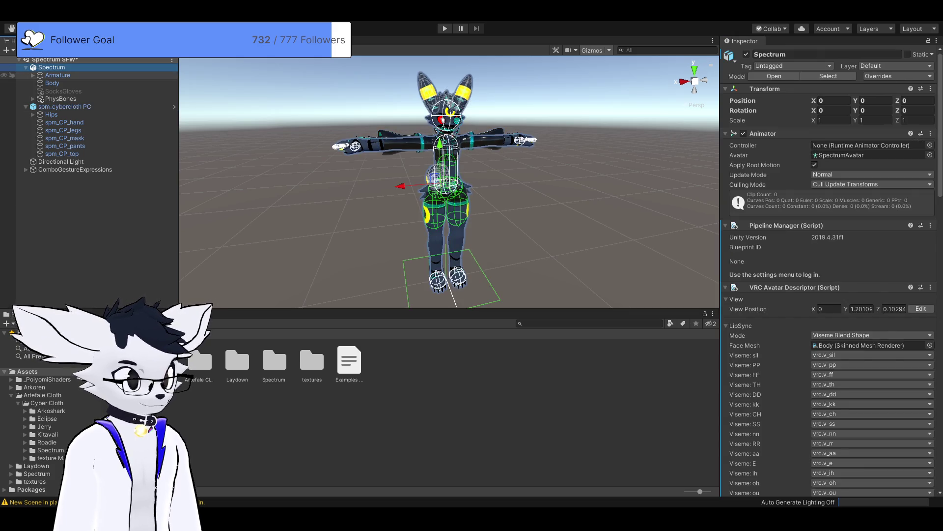
{"action": "left_click", "coordinate": [33, 76]}
{"action": "left_click", "coordinate": [64, 114]}
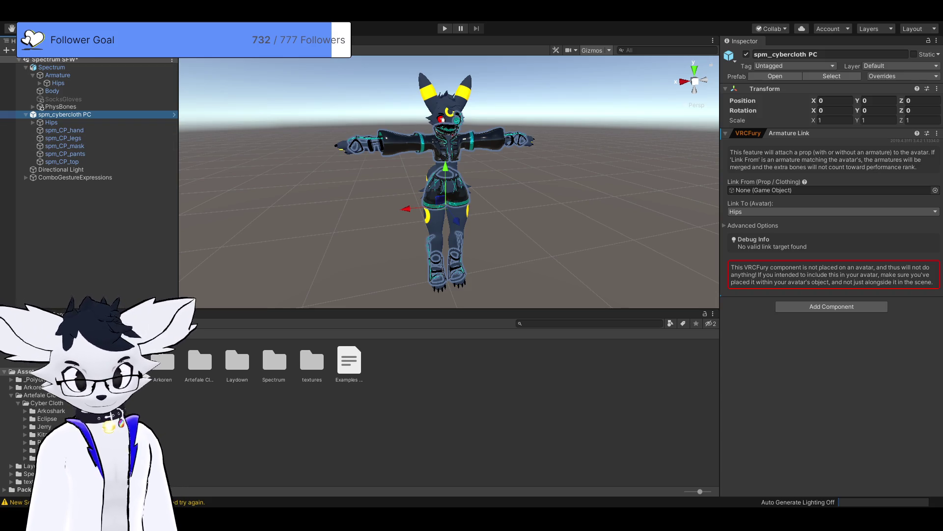
{"action": "left_click_drag", "start_coordinate": [51, 122], "coordinate": [831, 190]}
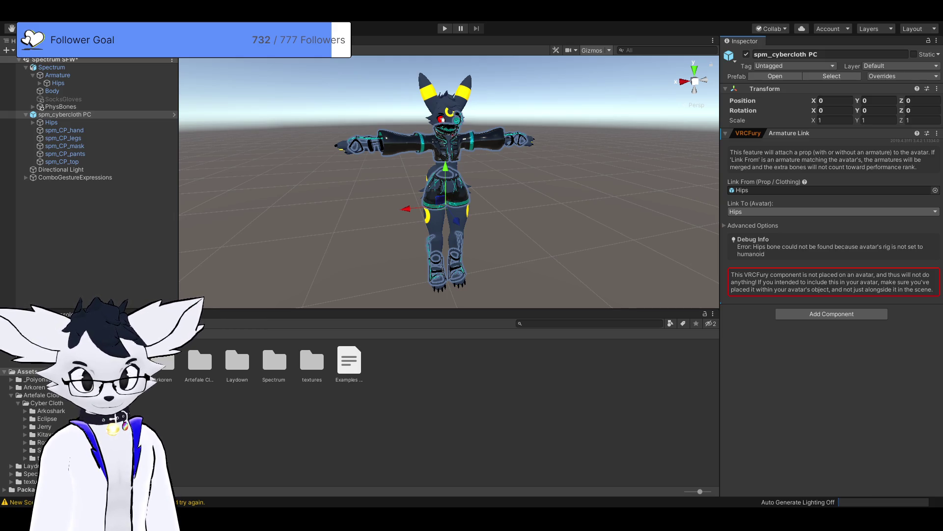
- Expand the Advanced Options of the outfit's Armature Link
{"action": "left_click", "coordinate": [751, 225]}
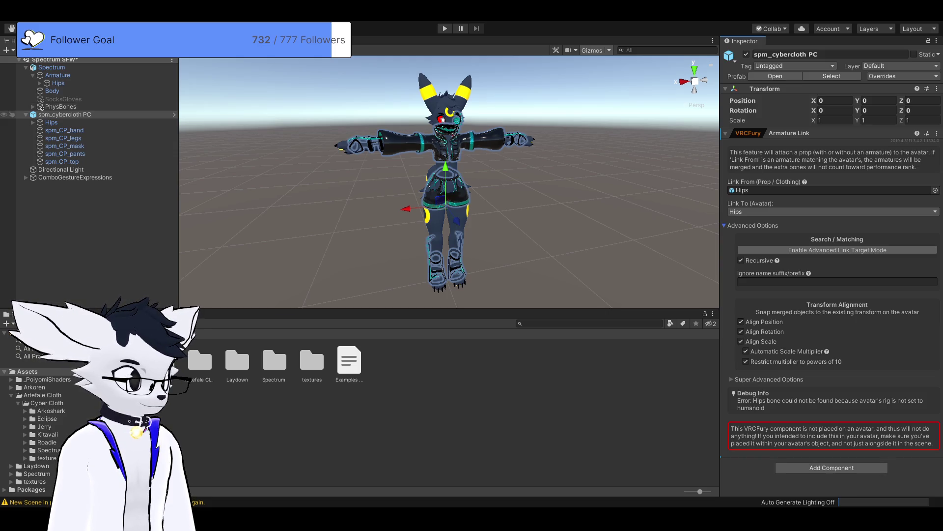
- Parent spm_cybercloth PC under the Spectrum avatar in the Hierarchy
{"action": "left_click", "coordinate": [65, 115]}
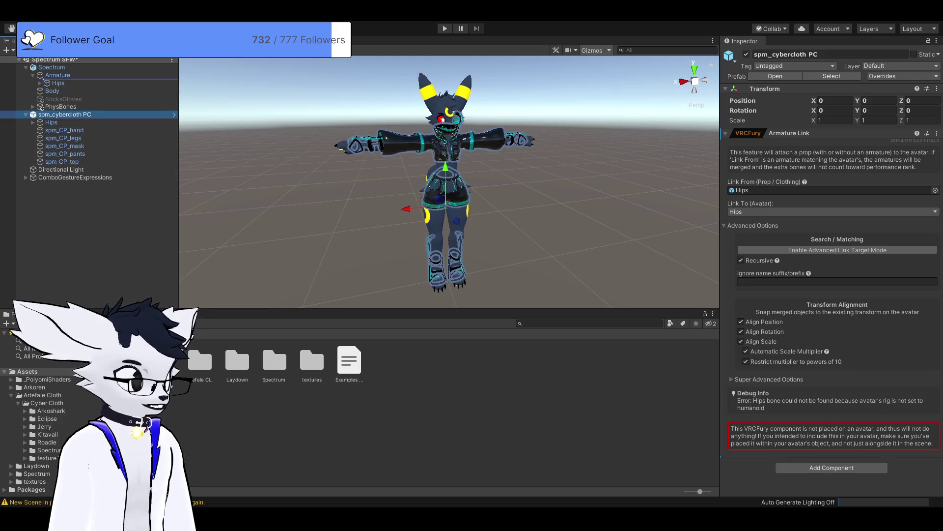
{"action": "left_click_drag", "start_coordinate": [65, 114], "coordinate": [52, 68]}
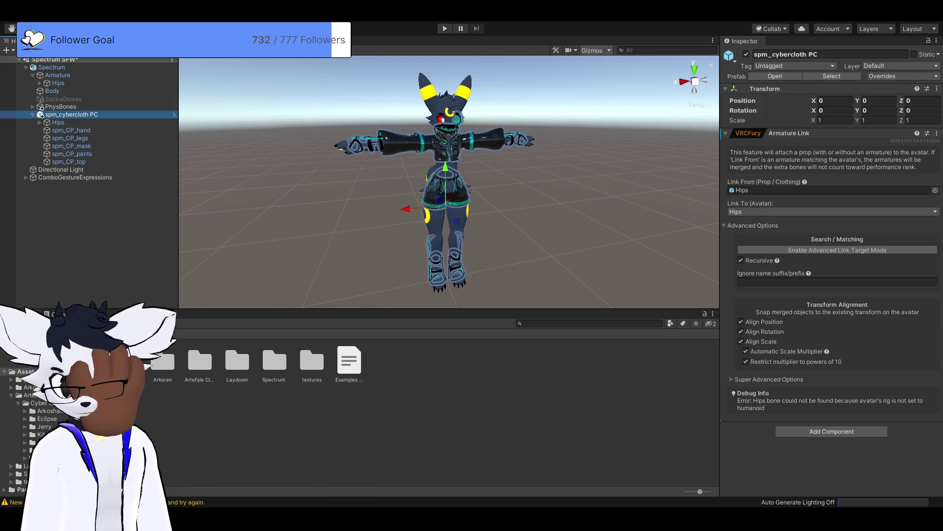
{"action": "scroll", "coordinate": [445, 182], "scroll_direction": "down", "scroll_amount": 3}
{"action": "mouse_move", "coordinate": [445, 101]}
{"action": "left_mouse_down"}
{"action": "mouse_move", "coordinate": [467, 98]}
{"action": "mouse_move", "coordinate": [441, 109]}
{"action": "left_mouse_up"}
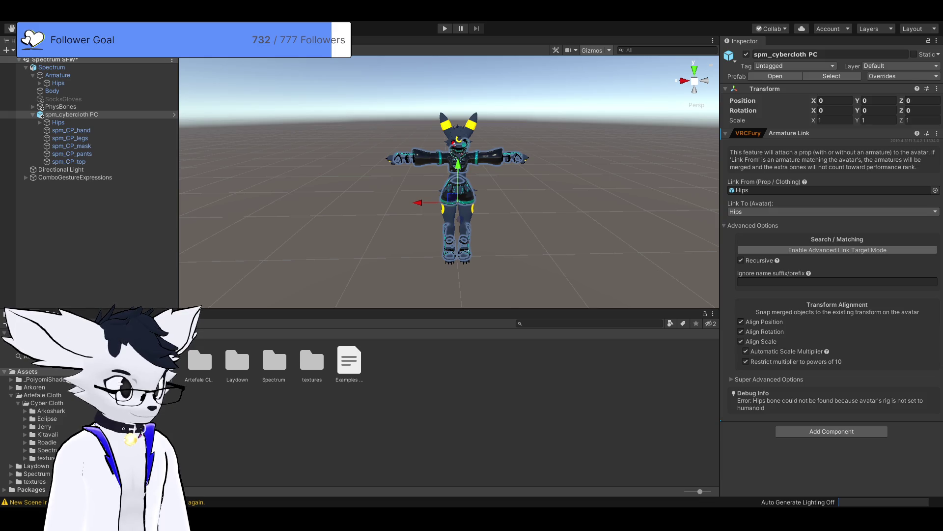
- Create a new camera and raise it to about 1.03 height
{"action": "key", "text": "ctrl+v"}
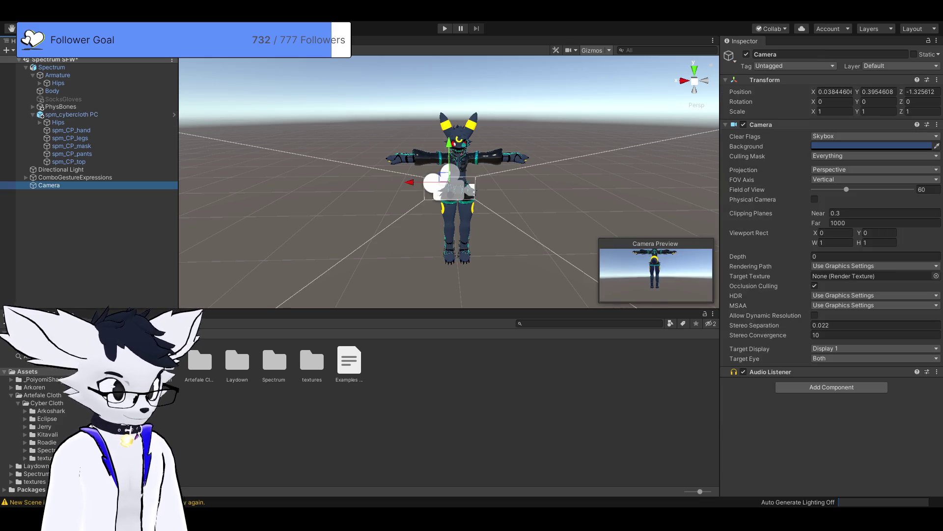
{"action": "mouse_move", "coordinate": [450, 184]}
{"action": "left_mouse_down"}
{"action": "mouse_move", "coordinate": [497, 187]}
{"action": "mouse_move", "coordinate": [452, 187]}
{"action": "mouse_move", "coordinate": [486, 187]}
{"action": "mouse_move", "coordinate": [476, 196]}
{"action": "mouse_move", "coordinate": [464, 188]}
{"action": "left_mouse_up"}
{"action": "key", "text": "f"}
{"action": "left_click_drag", "start_coordinate": [441, 140], "coordinate": [441, 93]}
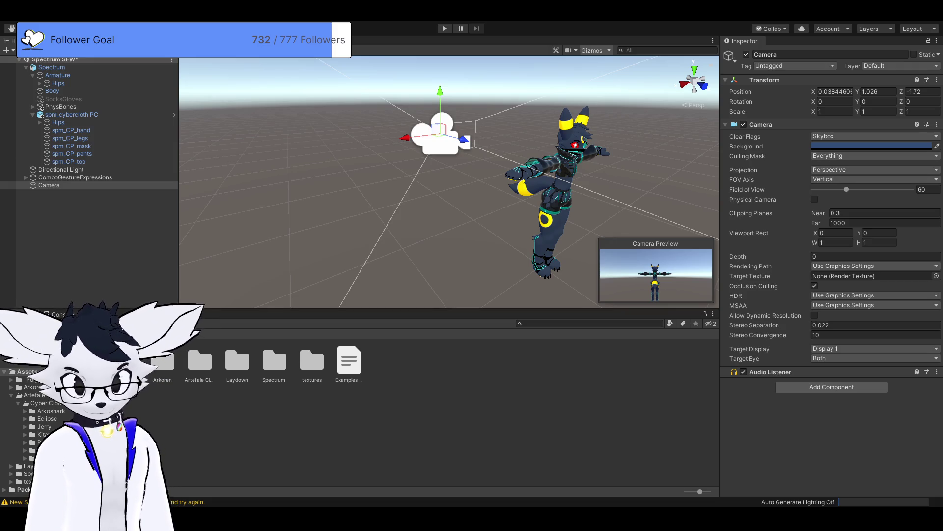
- Set the camera's rotation to X 0, Y 180 and place it facing the avatar's front
{"action": "left_click", "coordinate": [836, 101]}
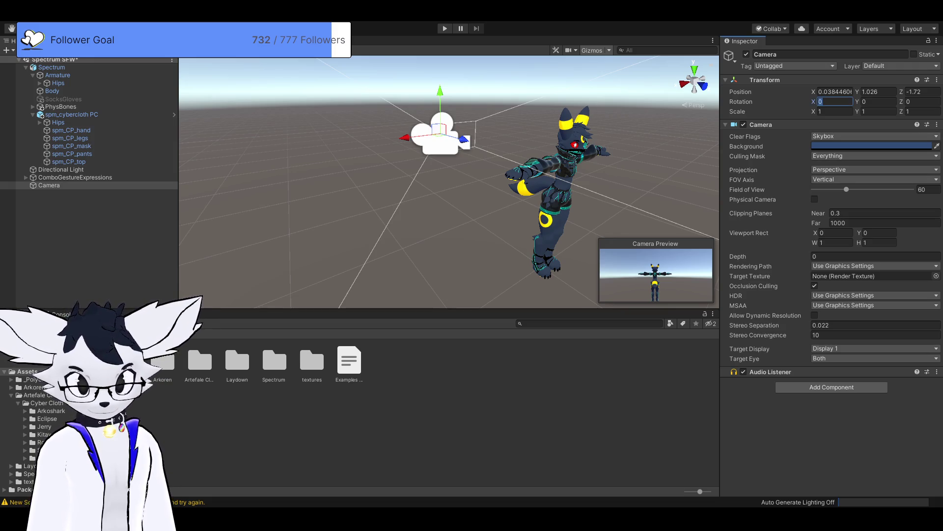
{"action": "type", "text": "180"}
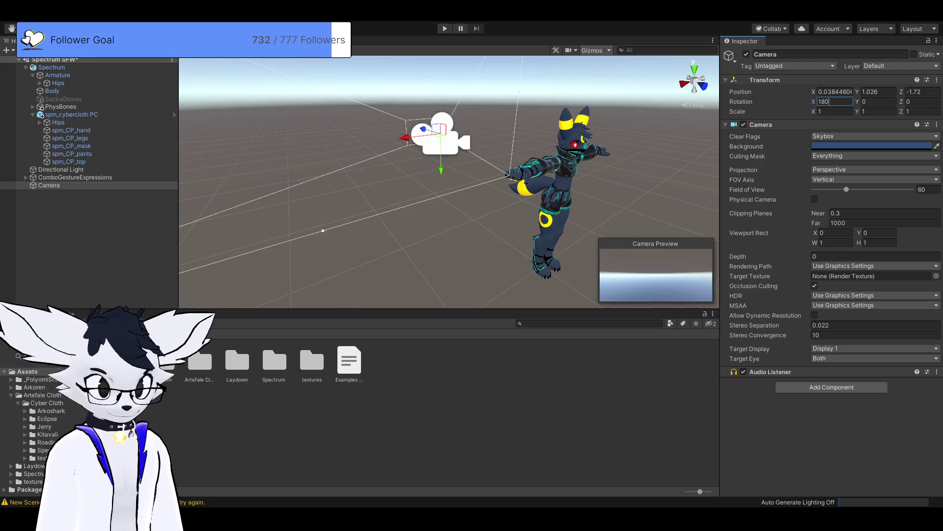
{"action": "key", "text": "BackSpace"}
{"action": "key", "text": "BackSpace"}
{"action": "key", "text": "BackSpace"}
{"action": "type", "text": "0"}
{"action": "key", "text": "Tab"}
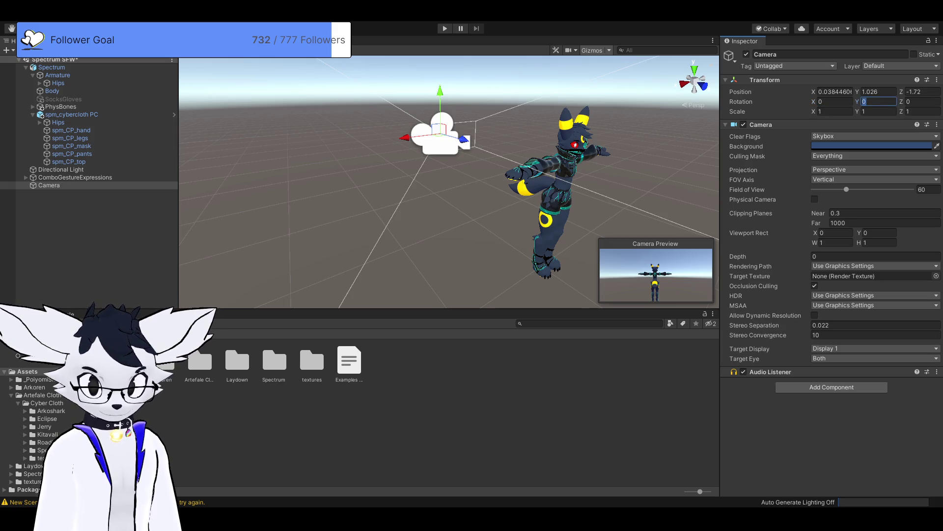
{"action": "type", "text": "180"}
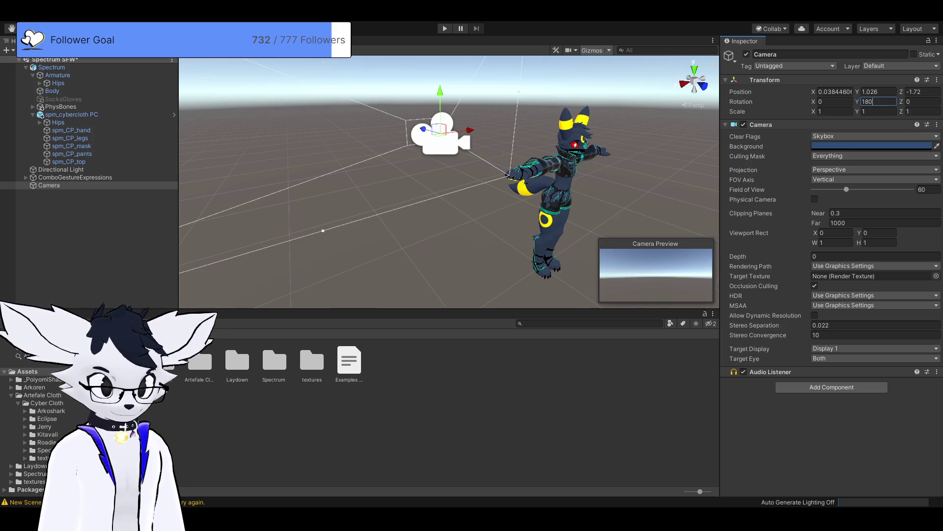
{"action": "mouse_move", "coordinate": [902, 91]}
{"action": "left_mouse_down"}
{"action": "mouse_move", "coordinate": [929, 92]}
{"action": "mouse_move", "coordinate": [902, 92]}
{"action": "left_mouse_up"}
{"action": "left_click_drag", "start_coordinate": [491, 197], "coordinate": [368, 197]}
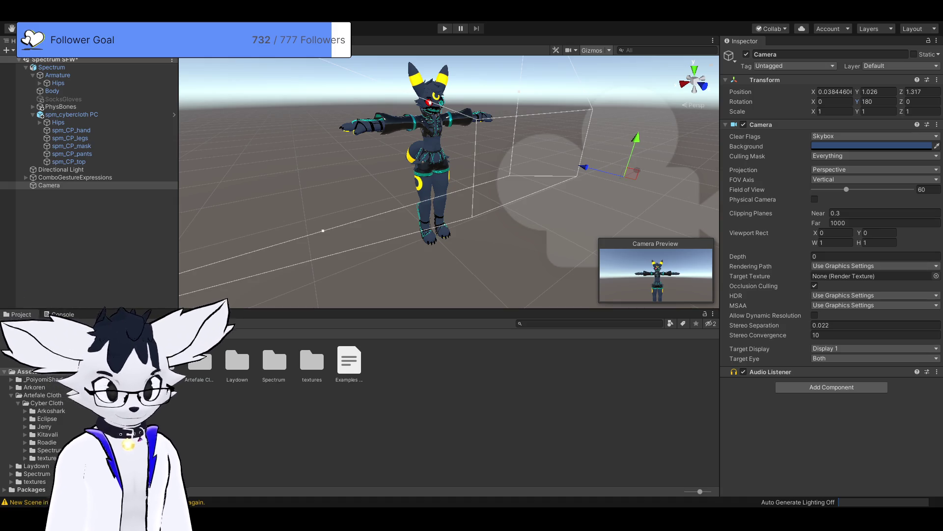
{"action": "left_click", "coordinate": [71, 115]}
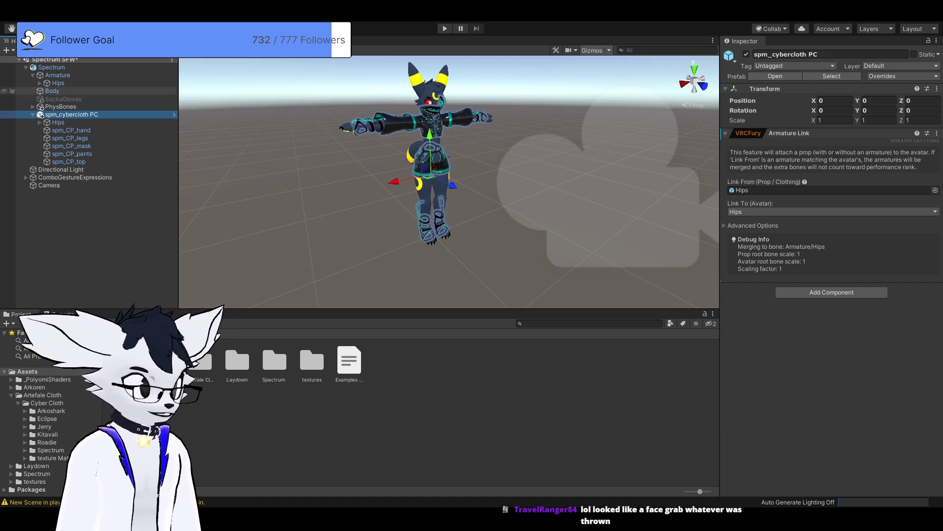
{"action": "left_click", "coordinate": [51, 68]}
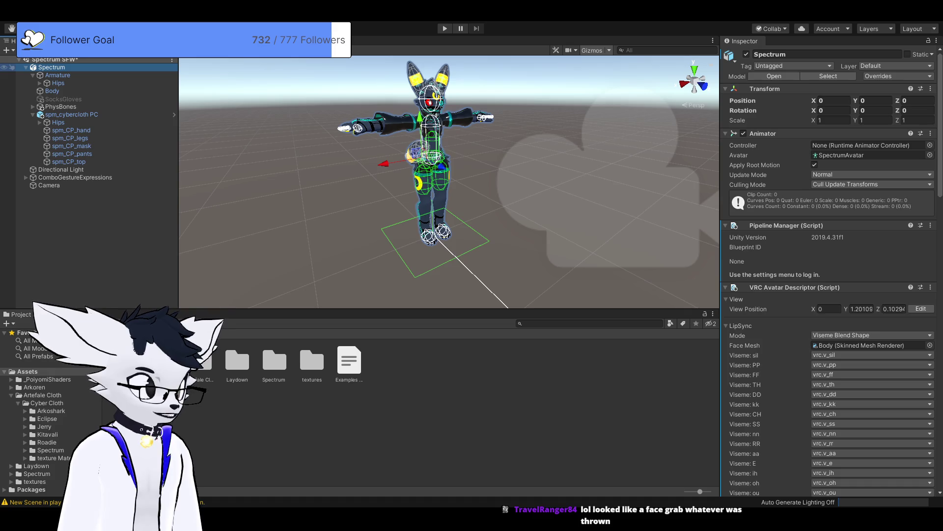
{"action": "left_click", "coordinate": [71, 114]}
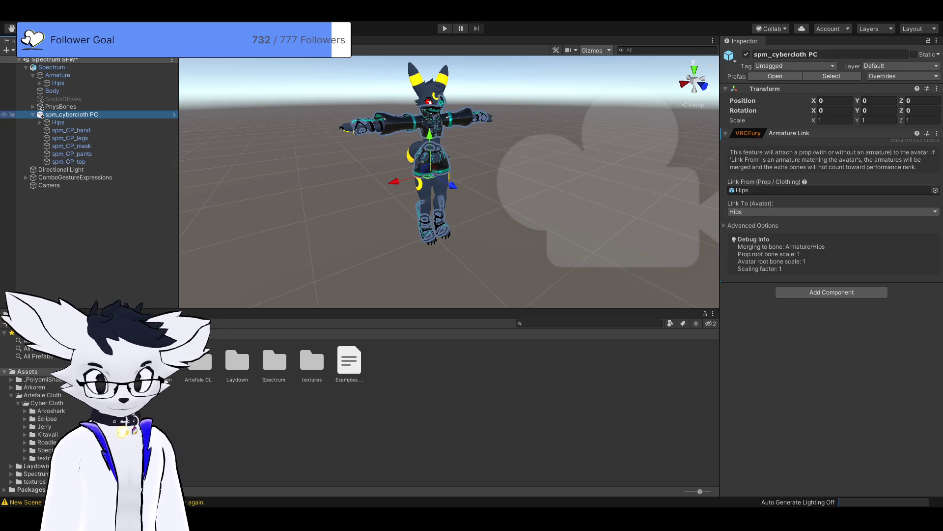
{"action": "left_click", "coordinate": [51, 68]}
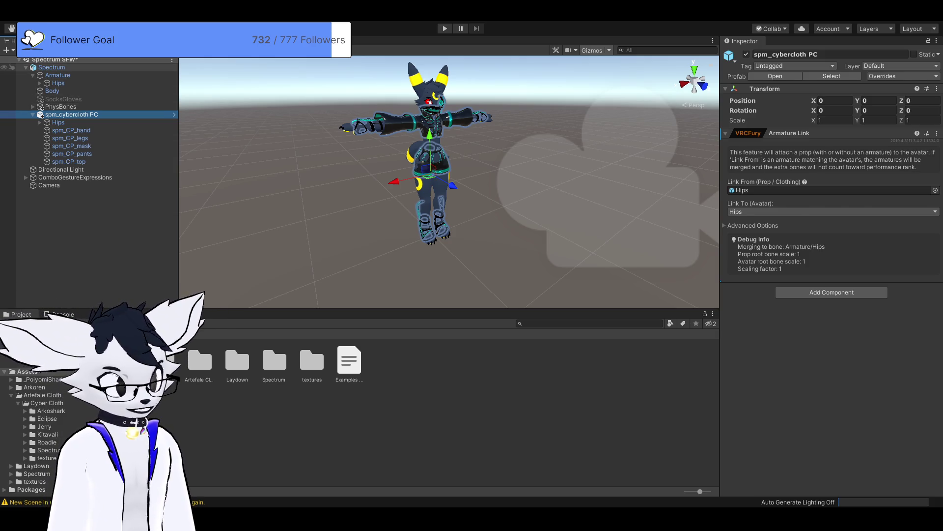
{"action": "left_click", "coordinate": [444, 28]}
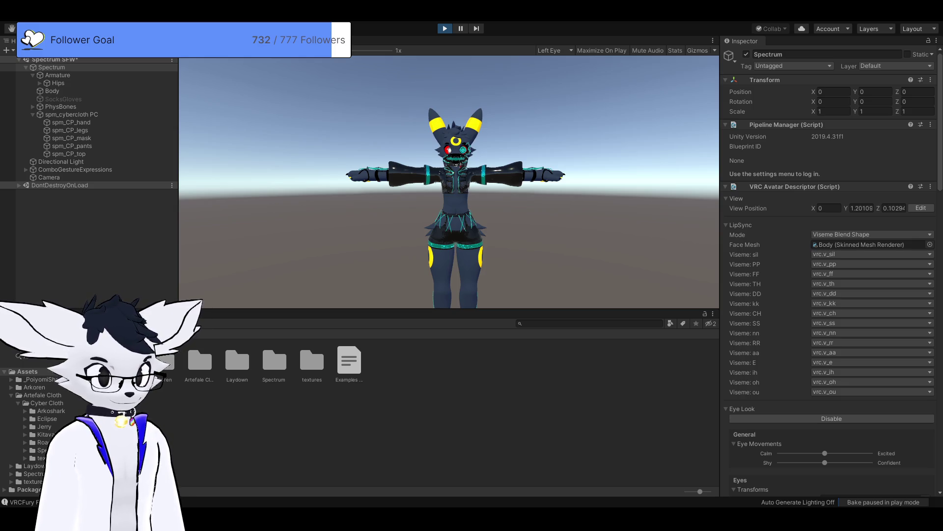
{"action": "scroll", "coordinate": [831, 270], "scroll_direction": "down", "scroll_amount": 10}
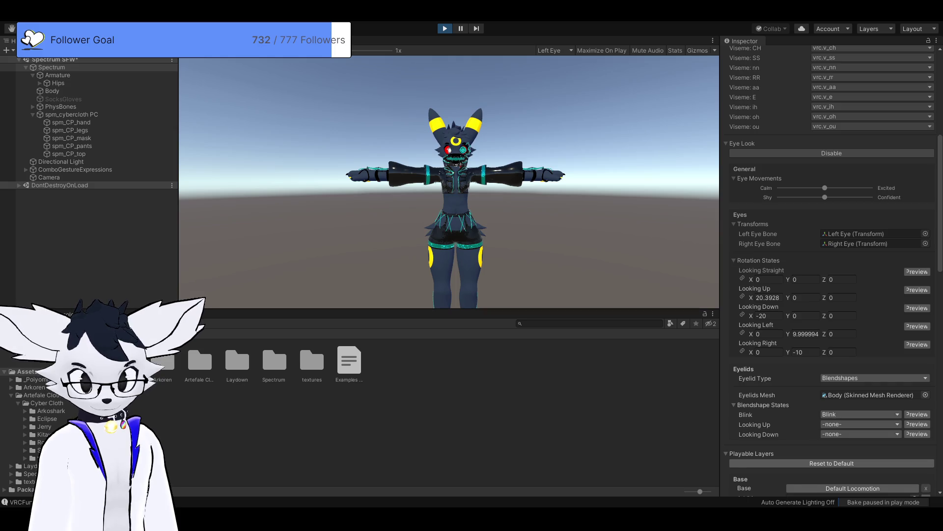
{"action": "scroll", "coordinate": [830, 270], "scroll_direction": "down", "scroll_amount": 6}
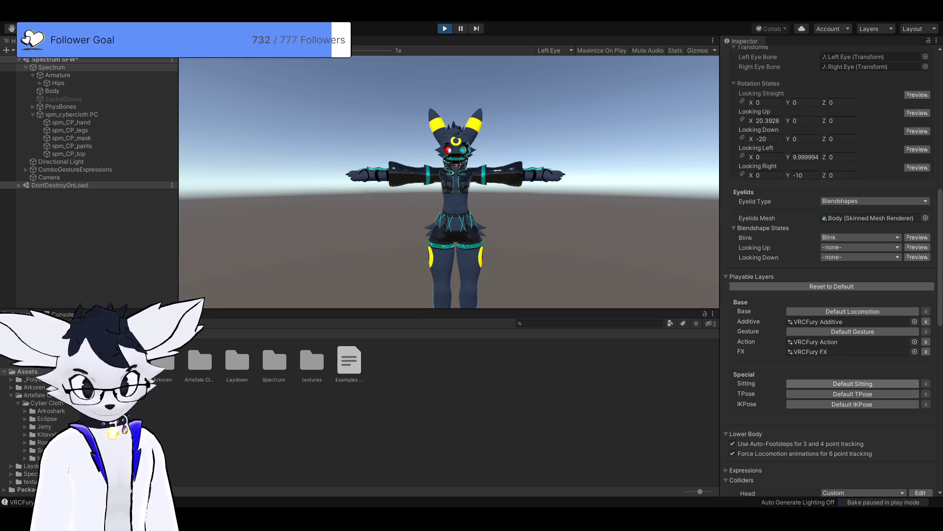
{"action": "left_click", "coordinate": [853, 383]}
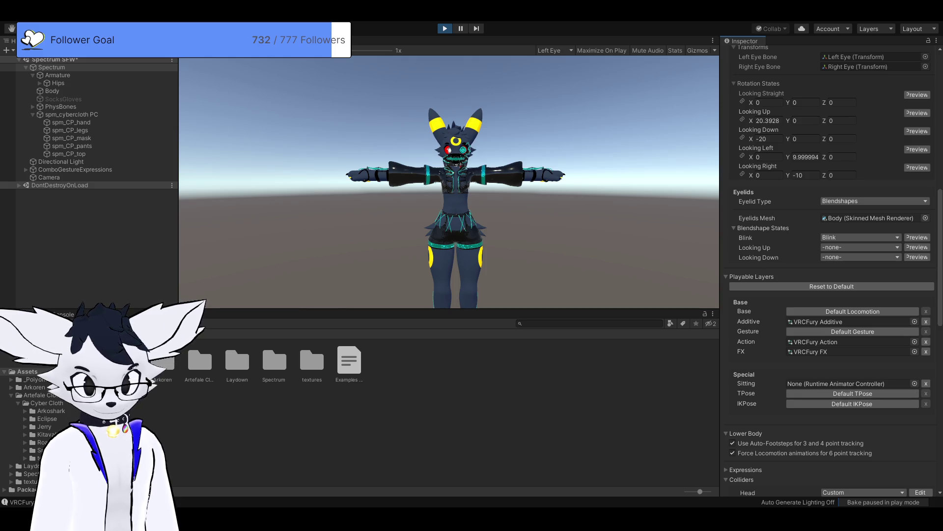
{"action": "scroll", "coordinate": [831, 270], "scroll_direction": "down", "scroll_amount": 5}
{"action": "scroll", "coordinate": [831, 270], "scroll_direction": "down", "scroll_amount": 3}
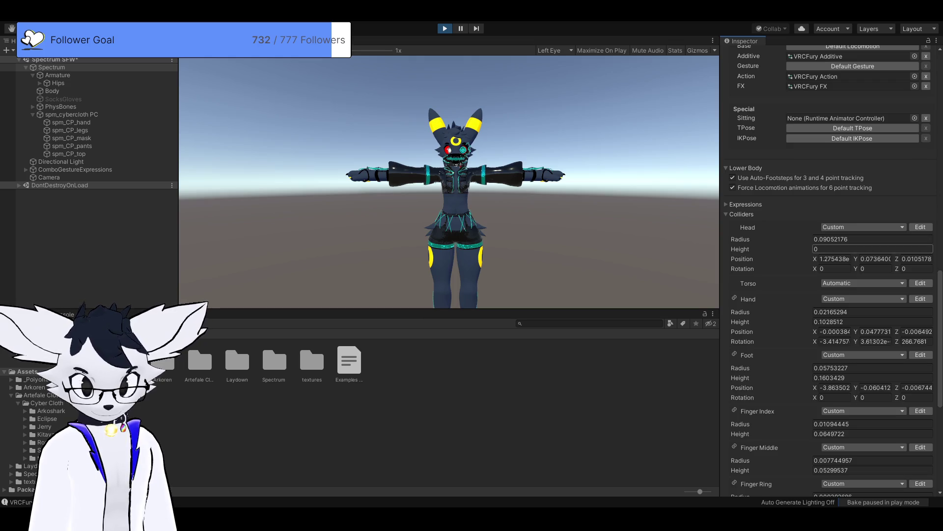
{"action": "scroll", "coordinate": [830, 270], "scroll_direction": "down", "scroll_amount": 10}
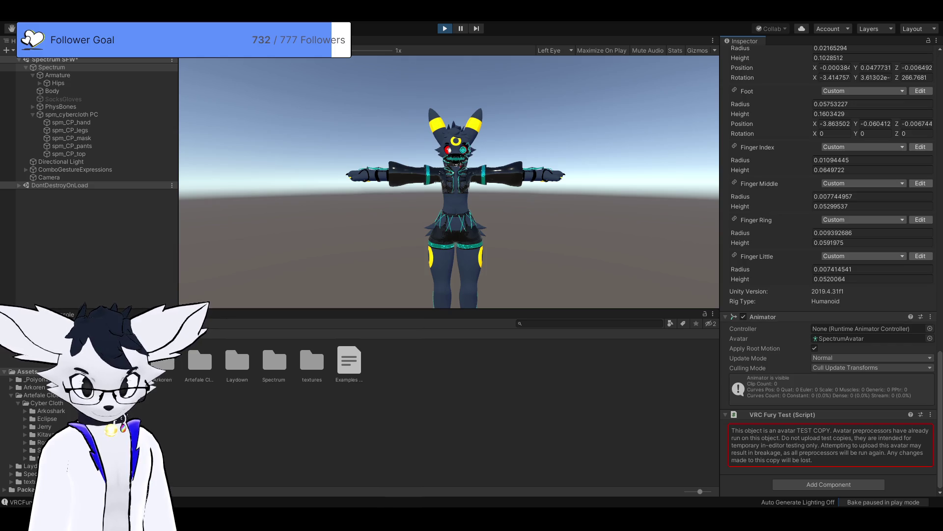
{"action": "scroll", "coordinate": [831, 270], "scroll_direction": "up", "scroll_amount": 7}
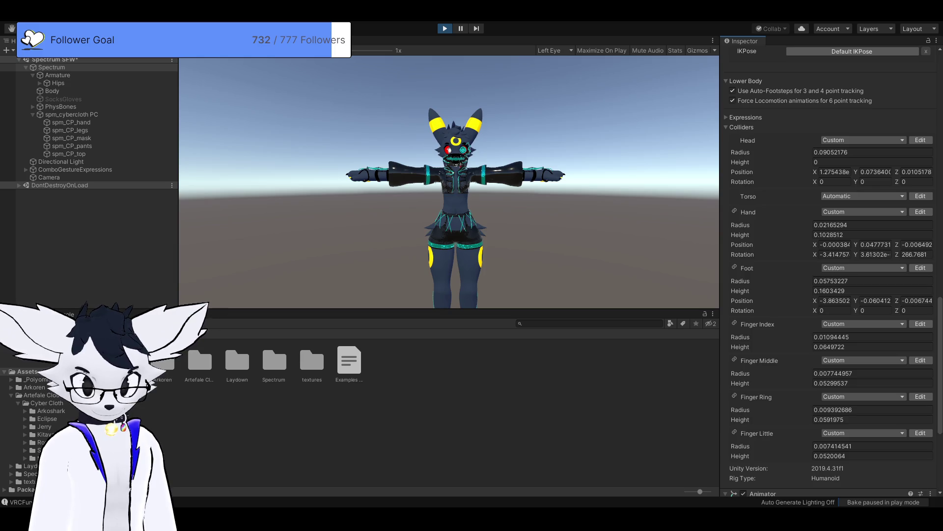
{"action": "left_click", "coordinate": [835, 171]}
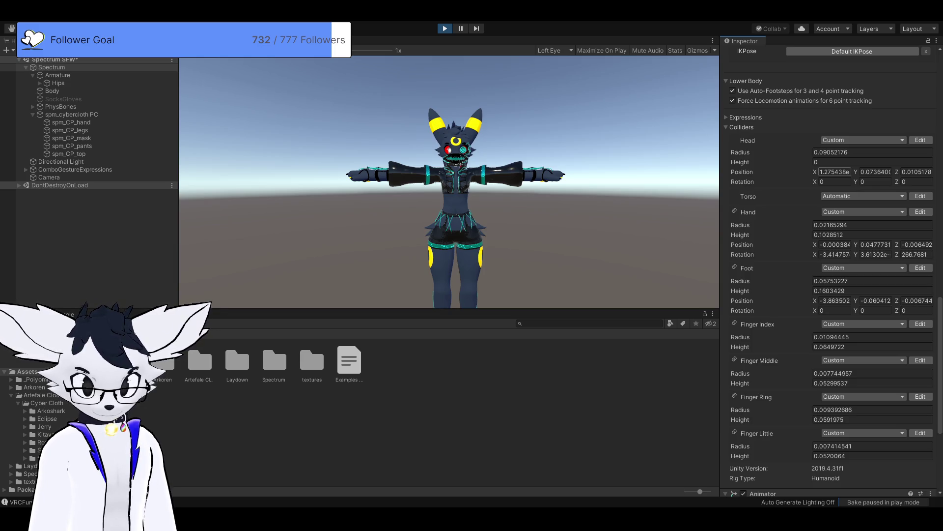
{"action": "scroll", "coordinate": [831, 271], "scroll_direction": "up", "scroll_amount": 15}
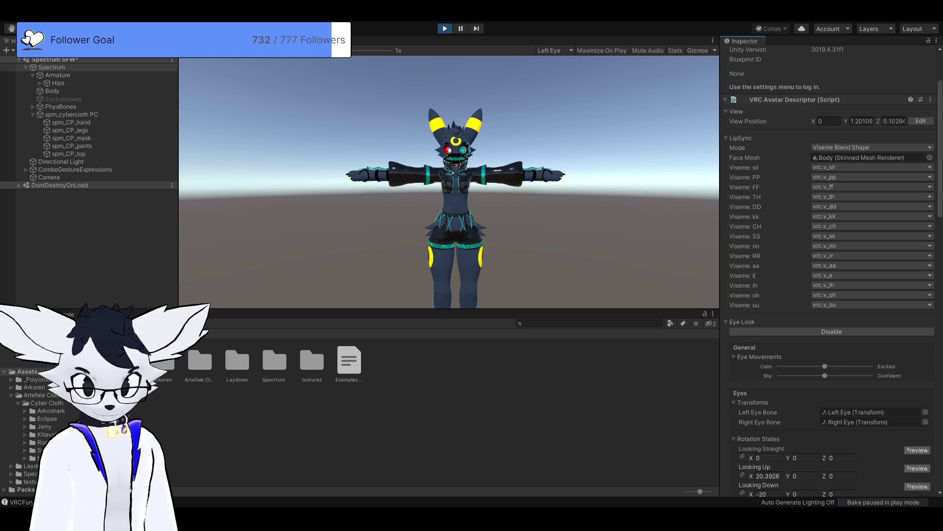
{"action": "scroll", "coordinate": [830, 270], "scroll_direction": "up", "scroll_amount": 4}
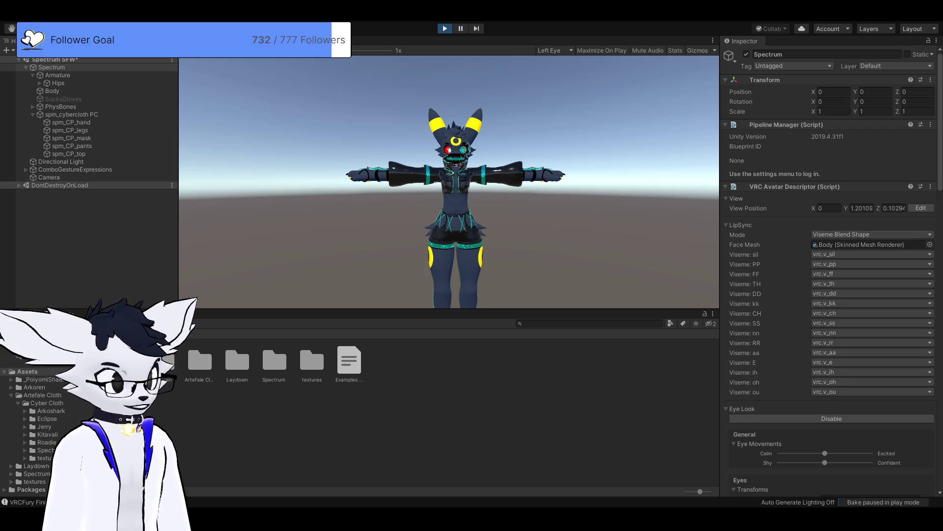
{"action": "key", "text": "ctrl+p"}
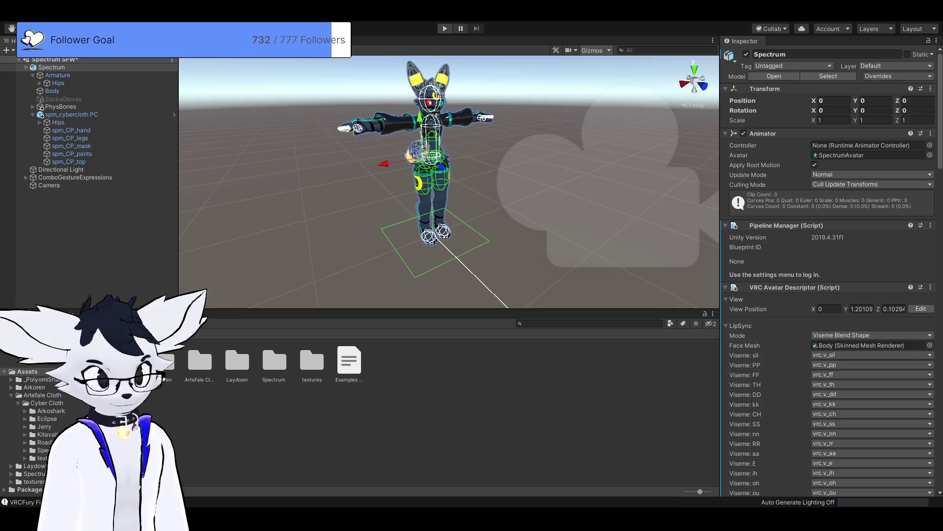
- Re-enter Play mode with Ctrl+P so the Spectrum avatar runs in its Cyber Cloth outfit
{"action": "key", "text": "ctrl+p"}
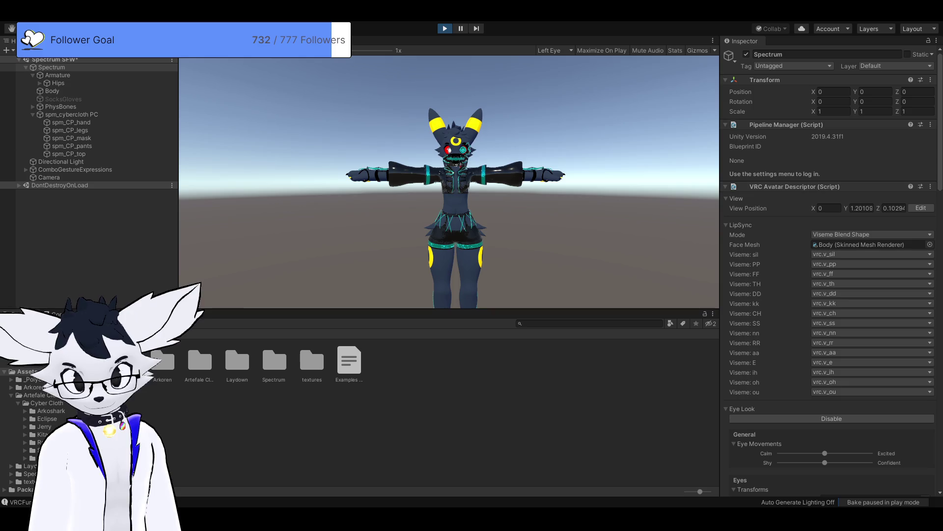
{"action": "scroll", "coordinate": [830, 270], "scroll_direction": "down", "scroll_amount": 6}
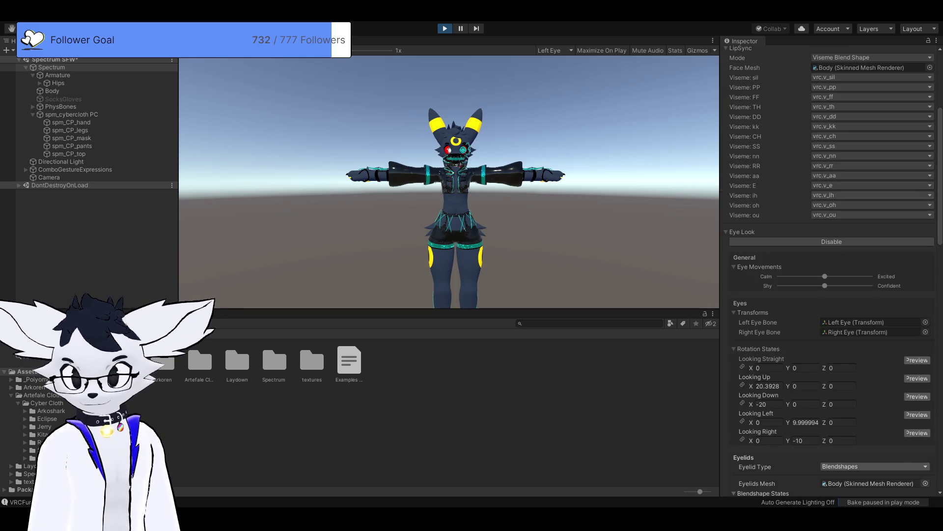
{"action": "scroll", "coordinate": [830, 270], "scroll_direction": "up", "scroll_amount": 3}
{"action": "scroll", "coordinate": [830, 270], "scroll_direction": "down", "scroll_amount": 3}
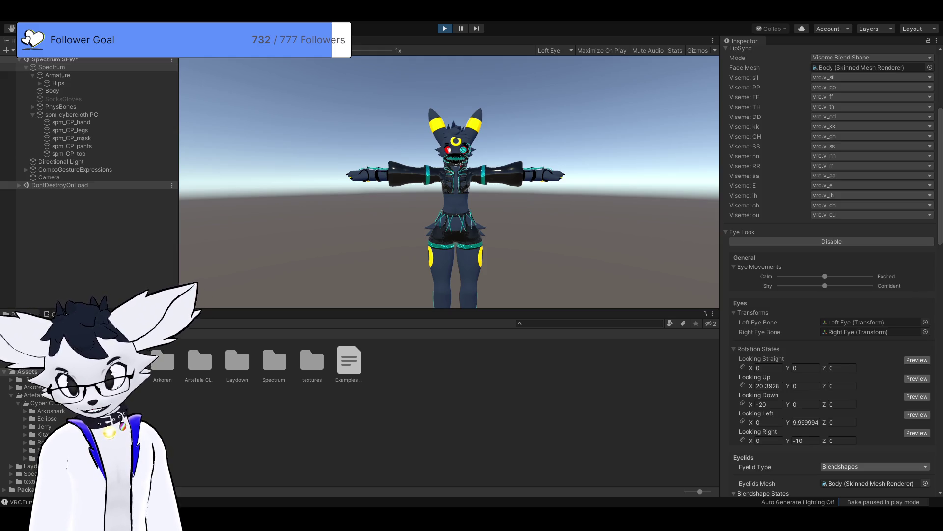
{"action": "scroll", "coordinate": [830, 270], "scroll_direction": "down", "scroll_amount": 3}
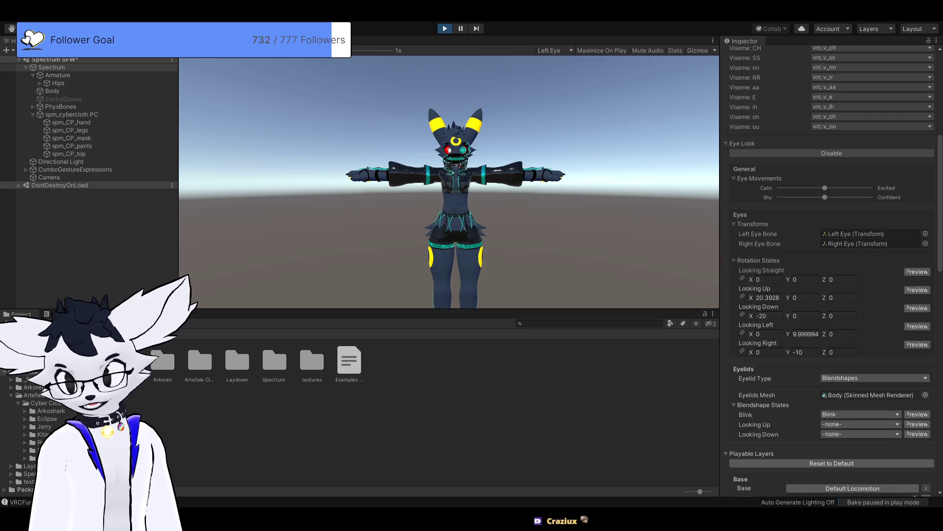
{"action": "scroll", "coordinate": [830, 271], "scroll_direction": "down", "scroll_amount": 6}
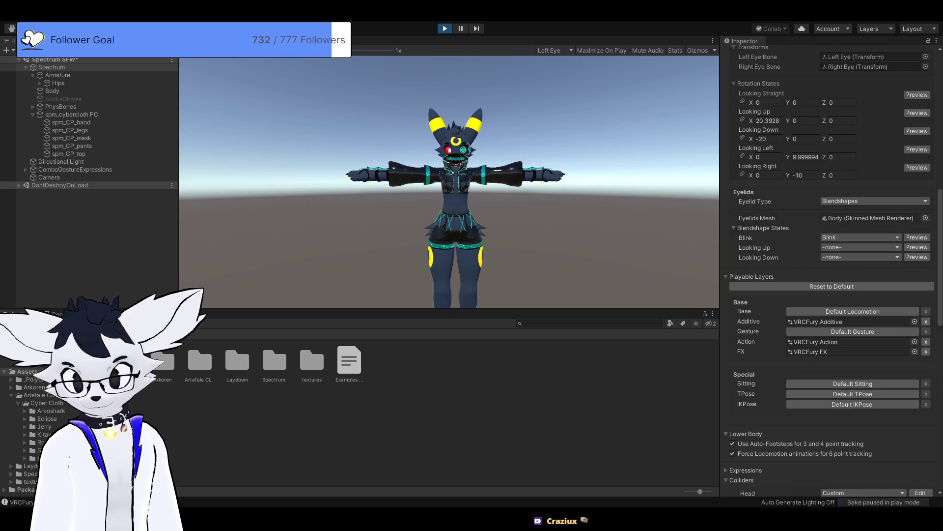
{"action": "scroll", "coordinate": [830, 270], "scroll_direction": "down", "scroll_amount": 3}
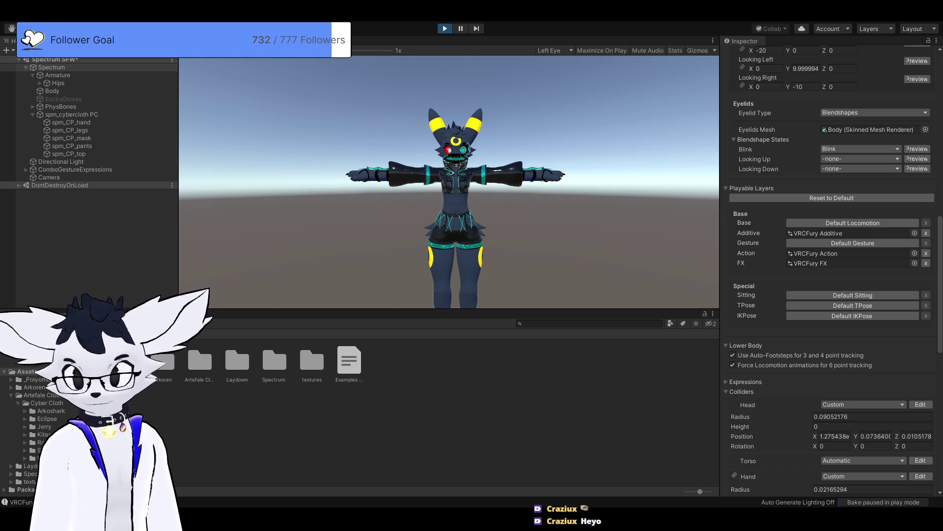
{"action": "scroll", "coordinate": [831, 271], "scroll_direction": "down", "scroll_amount": 3}
{"action": "scroll", "coordinate": [830, 270], "scroll_direction": "down", "scroll_amount": 3}
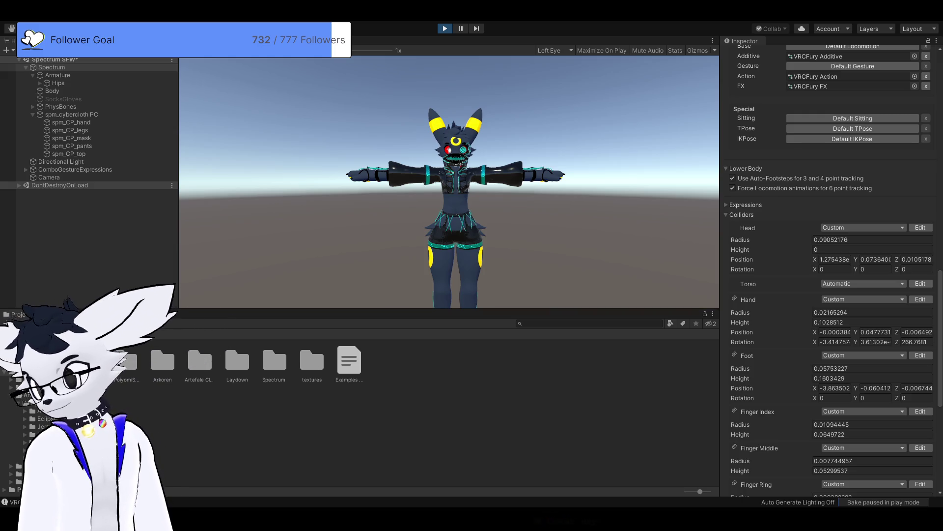
{"action": "scroll", "coordinate": [830, 270], "scroll_direction": "down", "scroll_amount": 5}
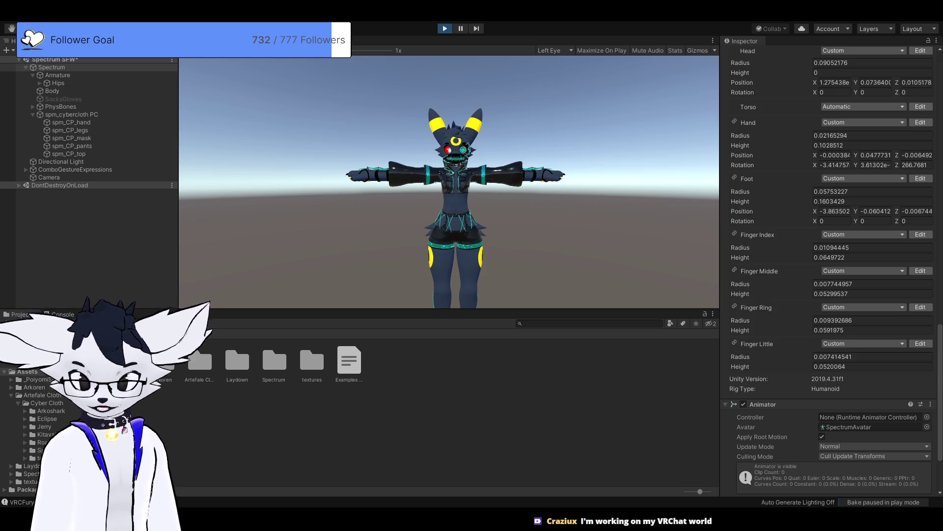
{"action": "scroll", "coordinate": [831, 270], "scroll_direction": "up", "scroll_amount": 3}
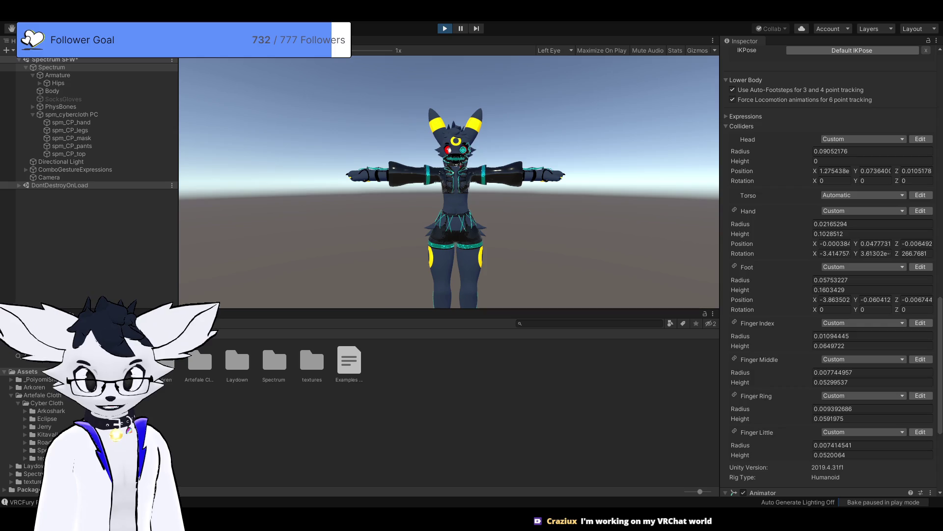
{"action": "left_click", "coordinate": [835, 171]}
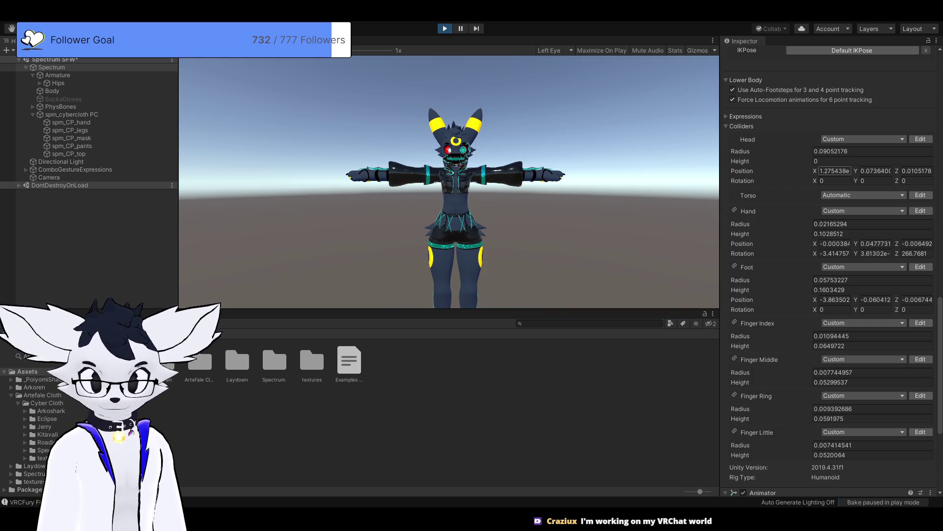
{"action": "left_click", "coordinate": [875, 180]}
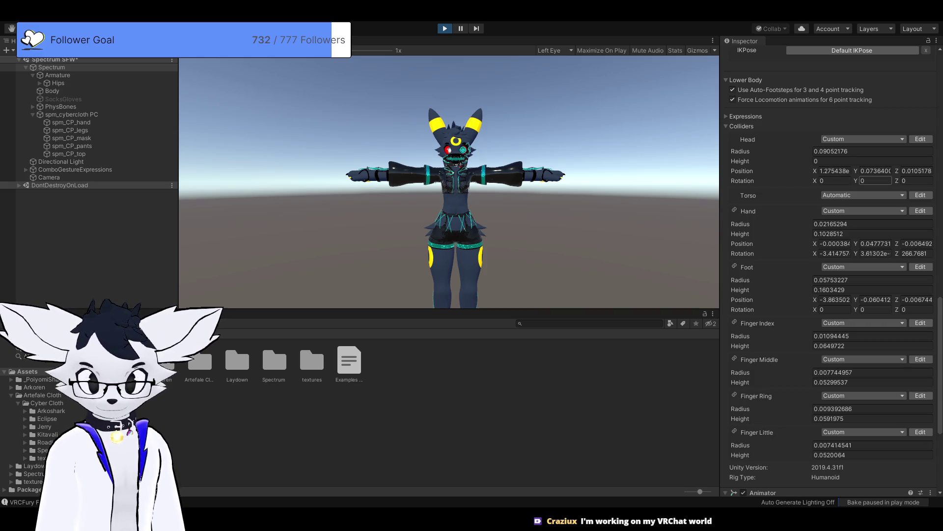
{"action": "left_click", "coordinate": [875, 180]}
{"action": "type", "text": "5"}
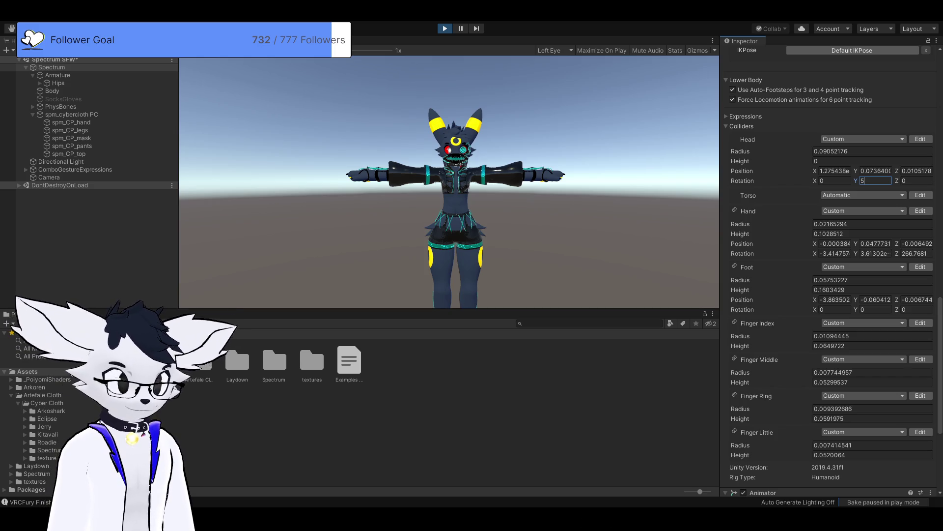
{"action": "key", "text": "ctrl+a"}
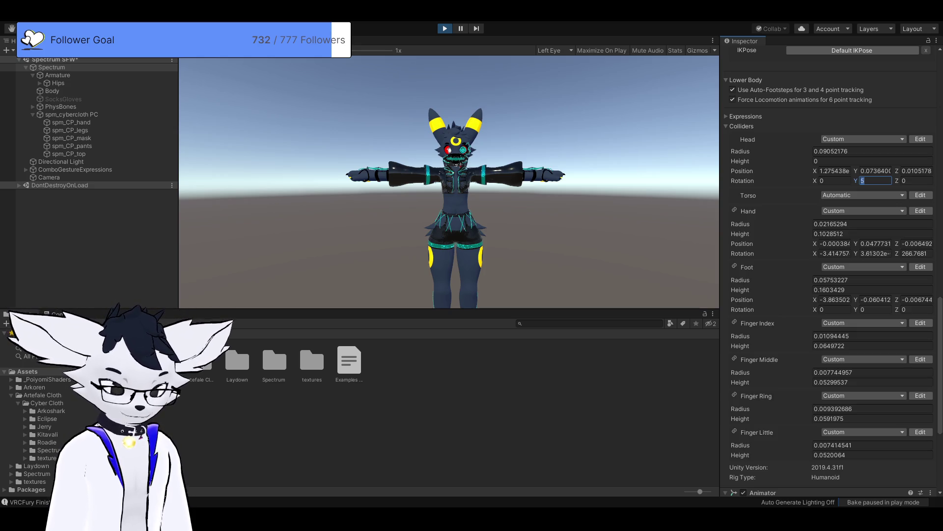
{"action": "type", "text": "25"}
{"action": "key", "text": "ctrl+a"}
{"action": "type", "text": "180"}
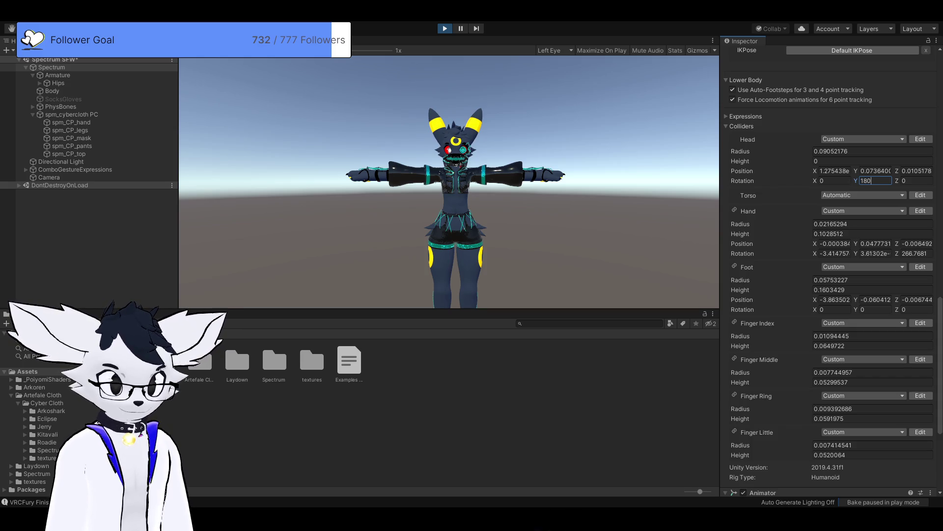
{"action": "key", "text": "Return"}
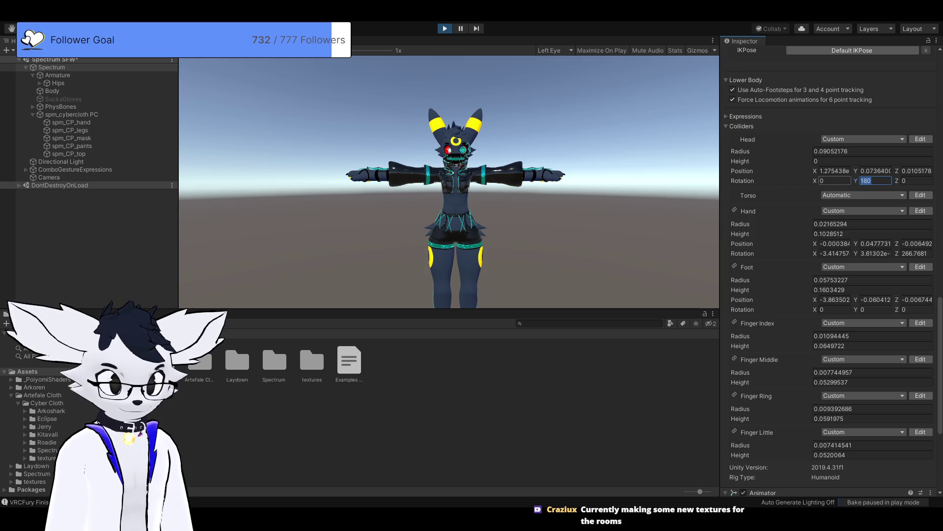
{"action": "type", "text": "0"}
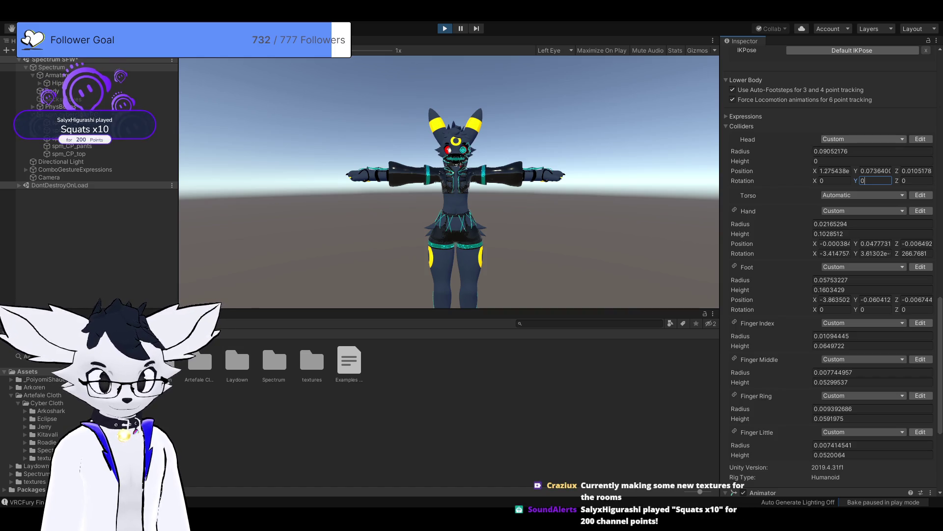
{"action": "left_click", "coordinate": [748, 139]}
{"action": "scroll", "coordinate": [831, 271], "scroll_direction": "up", "scroll_amount": 6}
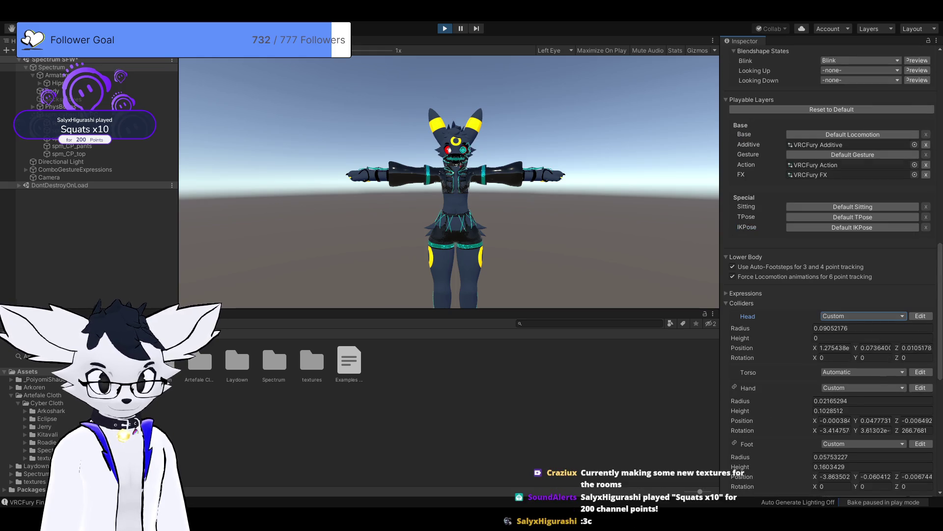
{"action": "left_click", "coordinate": [745, 293]}
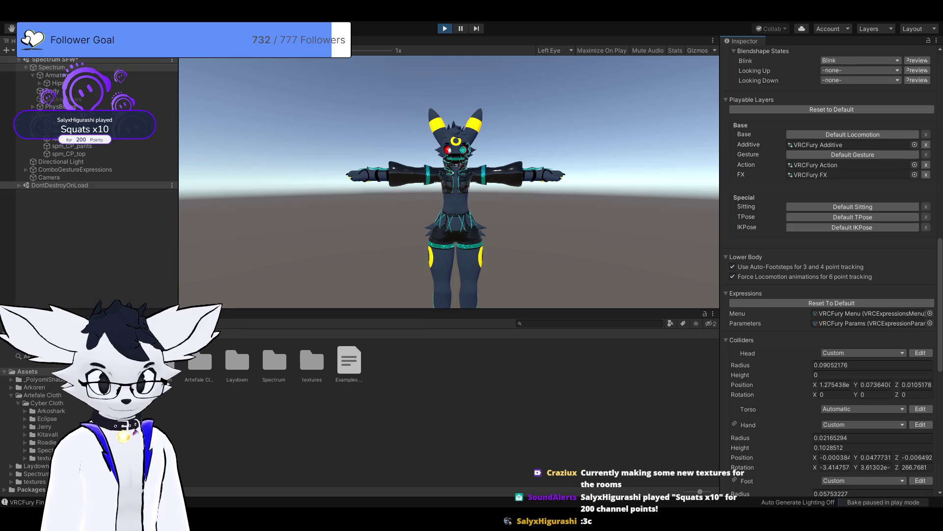
{"action": "left_click", "coordinate": [746, 293]}
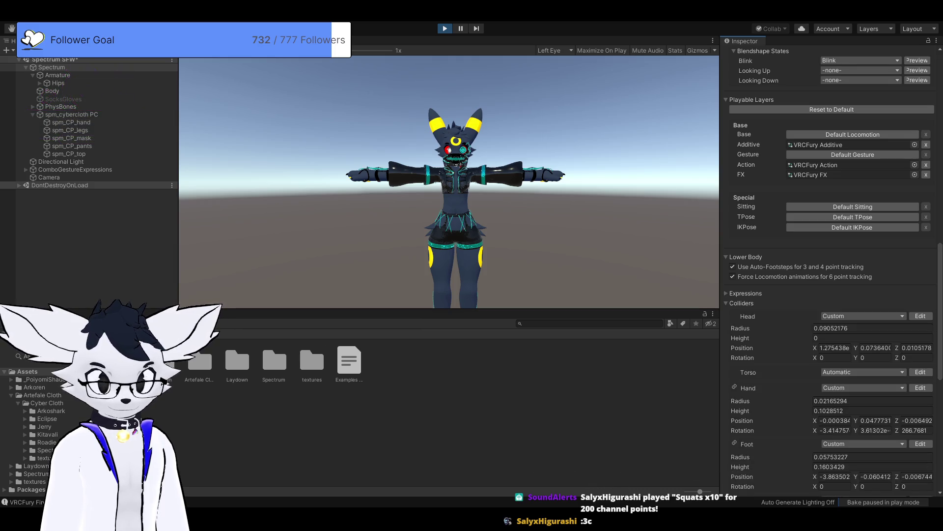
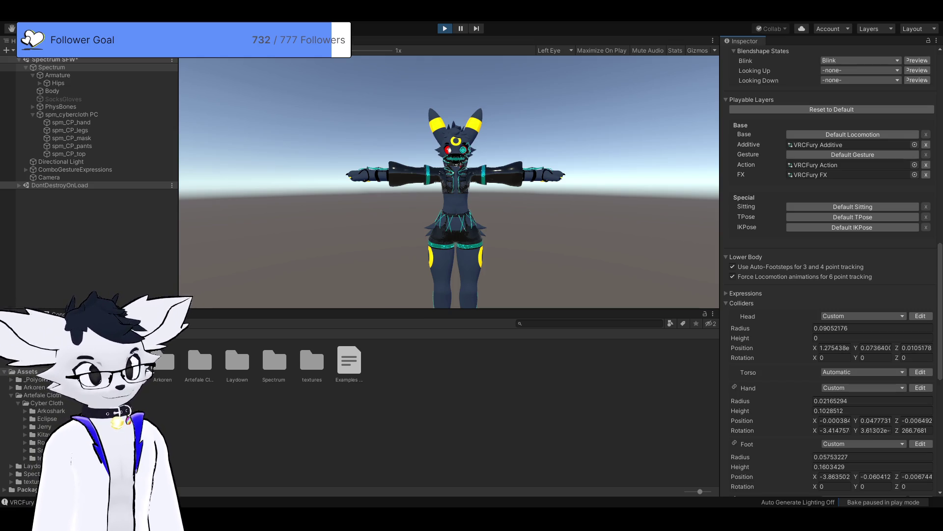
- Exit Play mode with Ctrl+P, then hide the Camera object in the Scene view
{"action": "key", "text": "ctrl+p"}
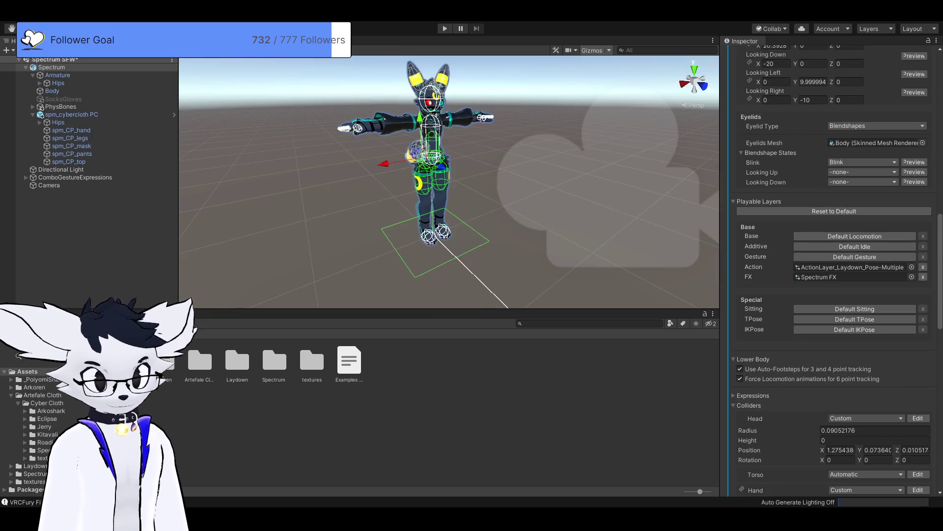
{"action": "scroll", "coordinate": [448, 182], "scroll_direction": "down", "scroll_amount": 2}
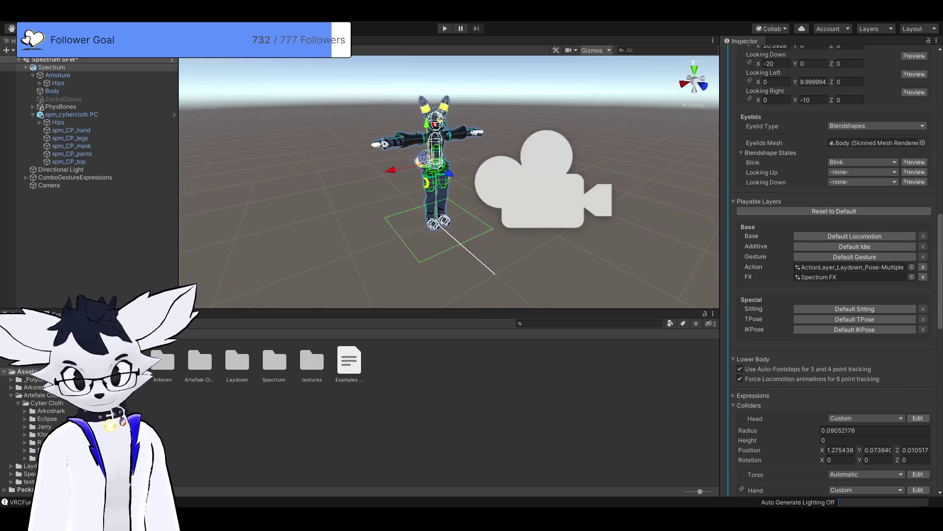
{"action": "left_click", "coordinate": [49, 185]}
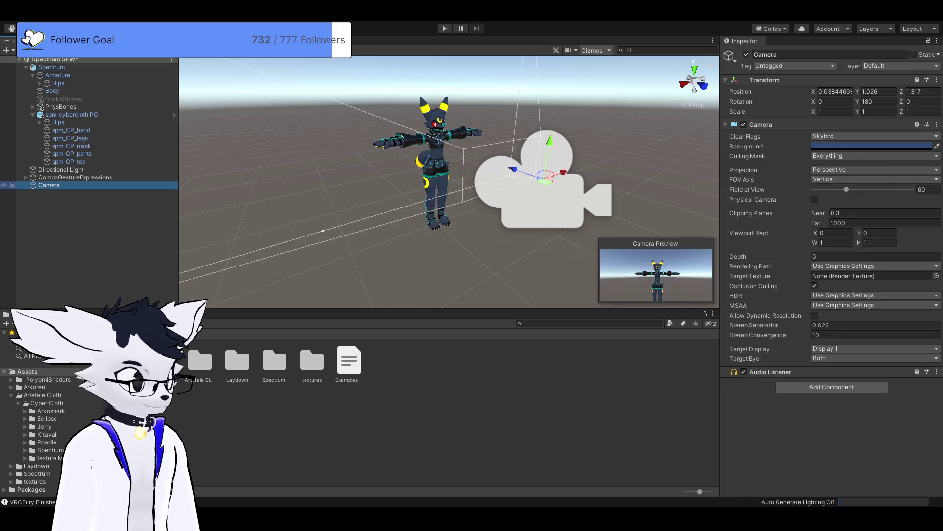
{"action": "left_click", "coordinate": [4, 185]}
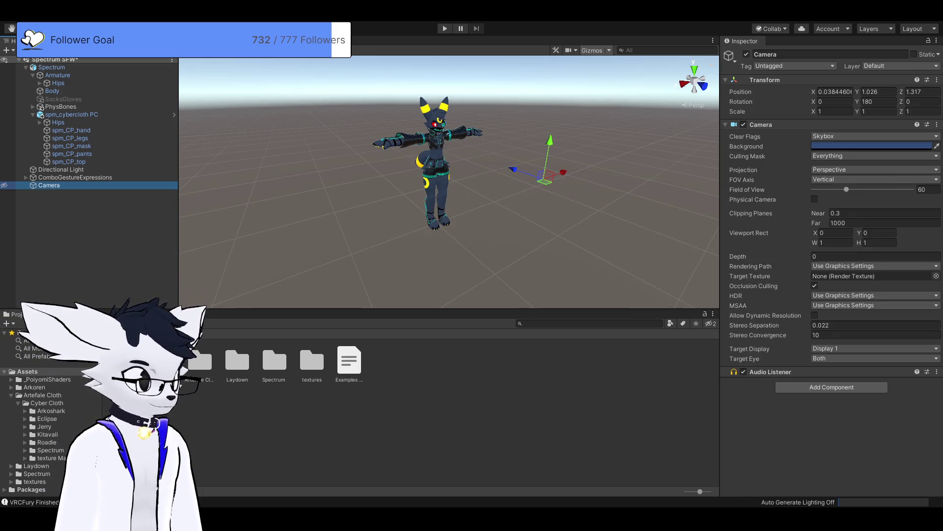
{"action": "scroll", "coordinate": [449, 181], "scroll_direction": "up", "scroll_amount": 3}
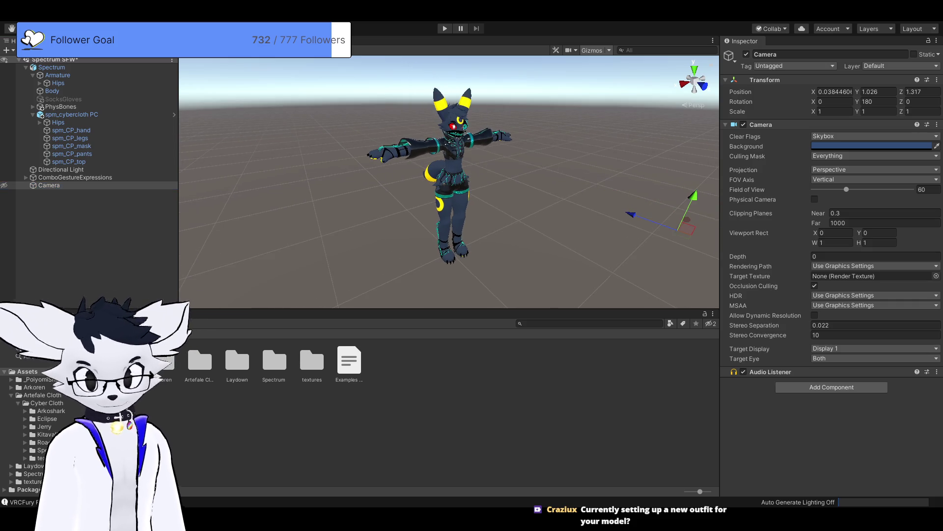
{"action": "scroll", "coordinate": [449, 181], "scroll_direction": "up", "scroll_amount": 2}
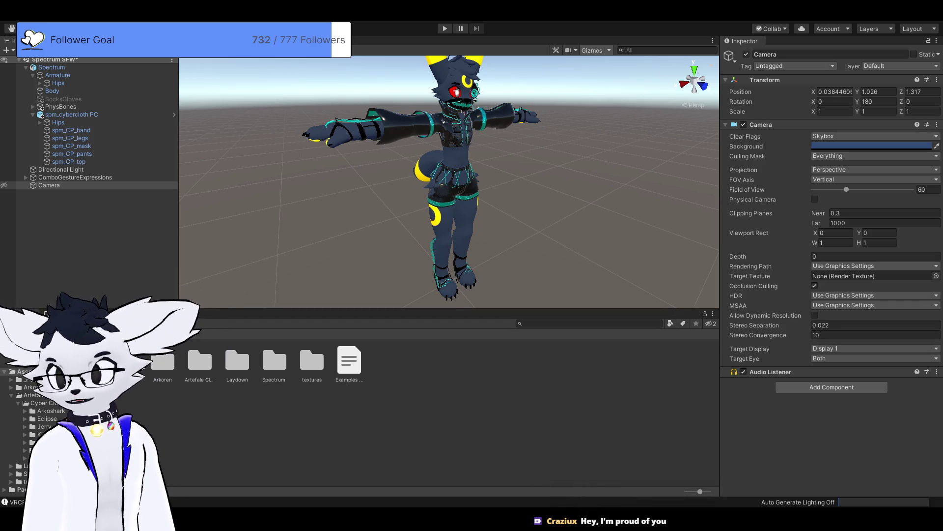
- Expand Armature > Hips > Spine > Chest > Left Shoulder, then select and frame Left Upper Arm
{"action": "mouse_move", "coordinate": [442, 197]}
{"action": "left_mouse_down"}
{"action": "mouse_move", "coordinate": [413, 196]}
{"action": "mouse_move", "coordinate": [439, 181]}
{"action": "left_mouse_up"}
{"action": "scroll", "coordinate": [448, 181], "scroll_direction": "up", "scroll_amount": 5}
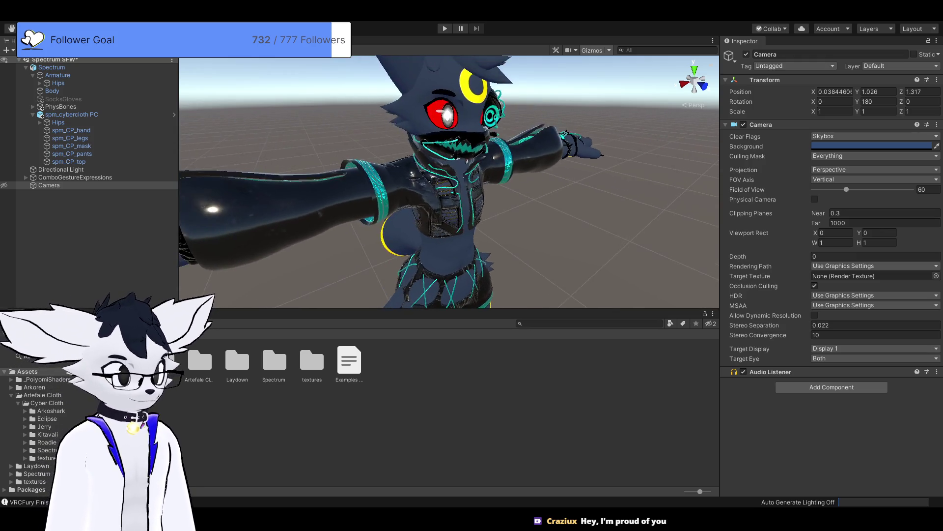
{"action": "scroll", "coordinate": [448, 181], "scroll_direction": "down", "scroll_amount": 5}
{"action": "left_click", "coordinate": [57, 75]}
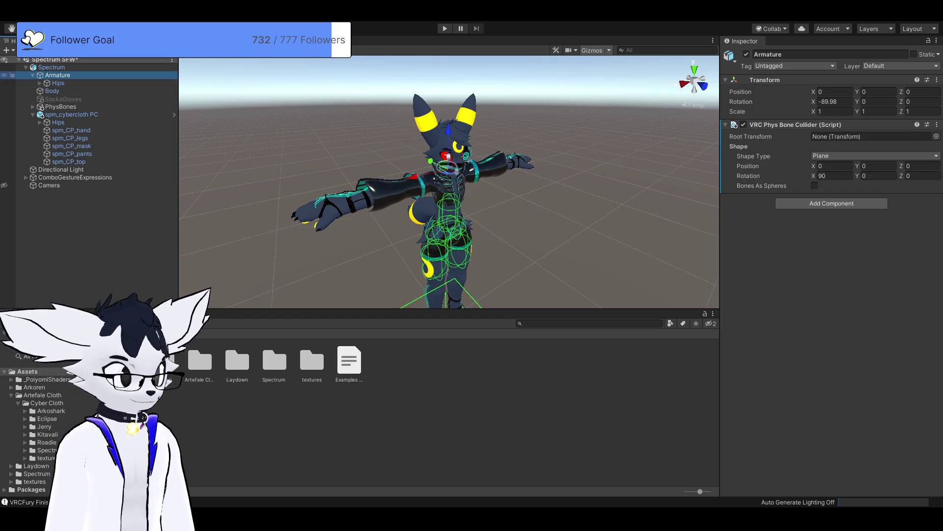
{"action": "left_click", "coordinate": [40, 84]}
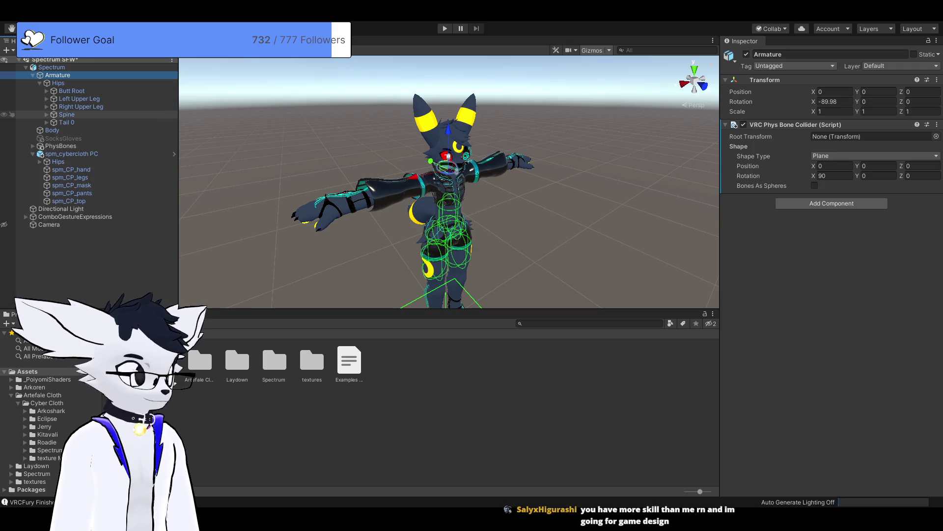
{"action": "left_click", "coordinate": [47, 114]}
{"action": "left_click", "coordinate": [53, 122]}
{"action": "left_click", "coordinate": [60, 138]}
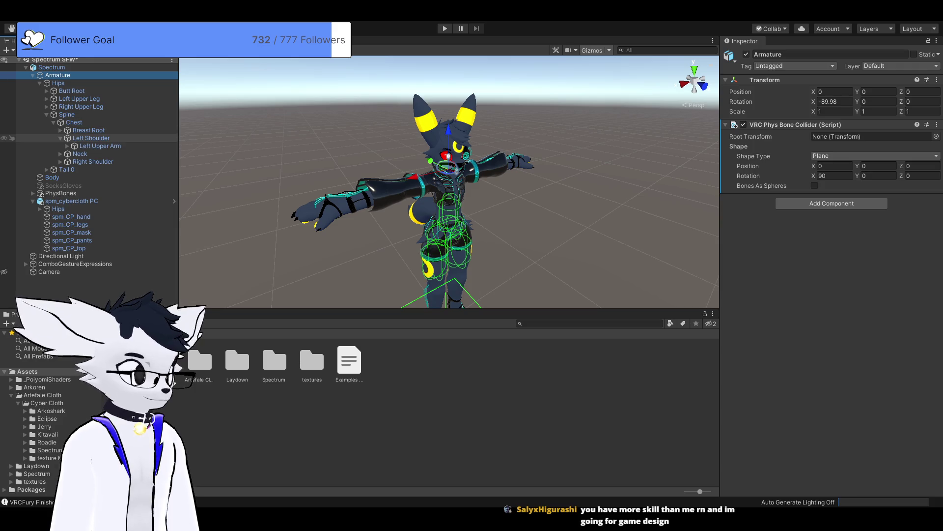
{"action": "left_click", "coordinate": [99, 146]}
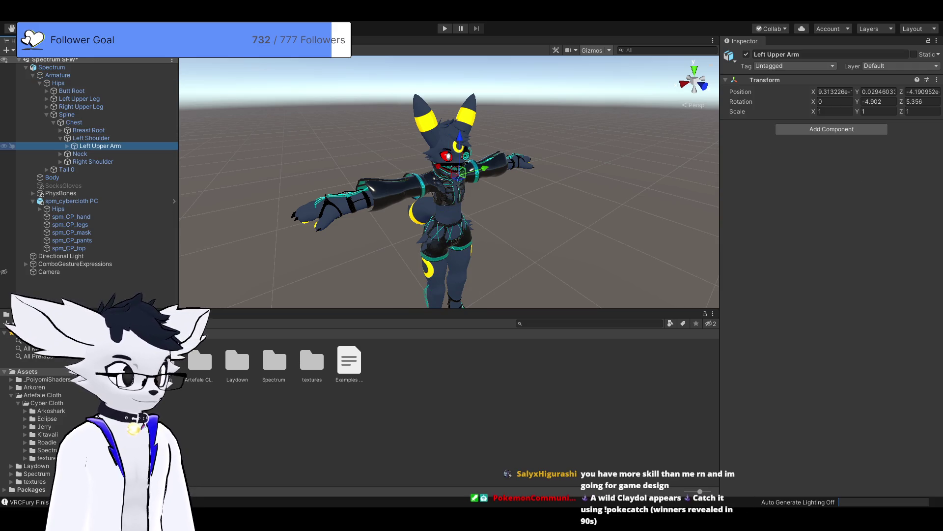
{"action": "key", "text": "f"}
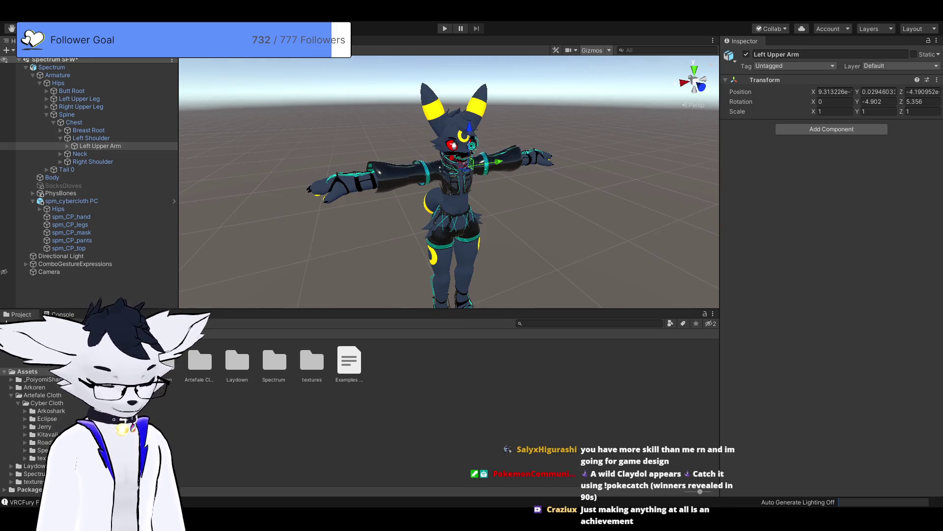
- Rotate the Left Upper Arm upward to check the outfit follows, then undo the rotation
{"action": "key", "text": "e"}
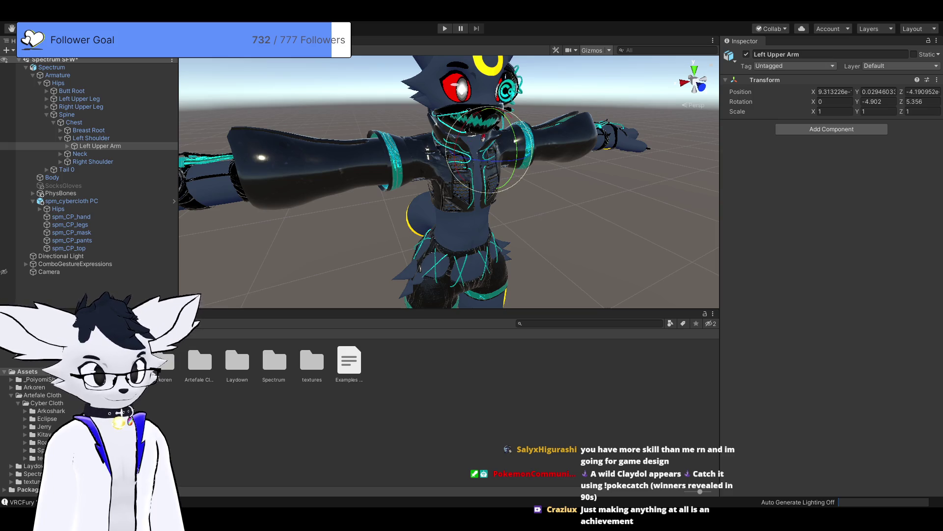
{"action": "left_click_drag", "start_coordinate": [518, 147], "coordinate": [496, 110]}
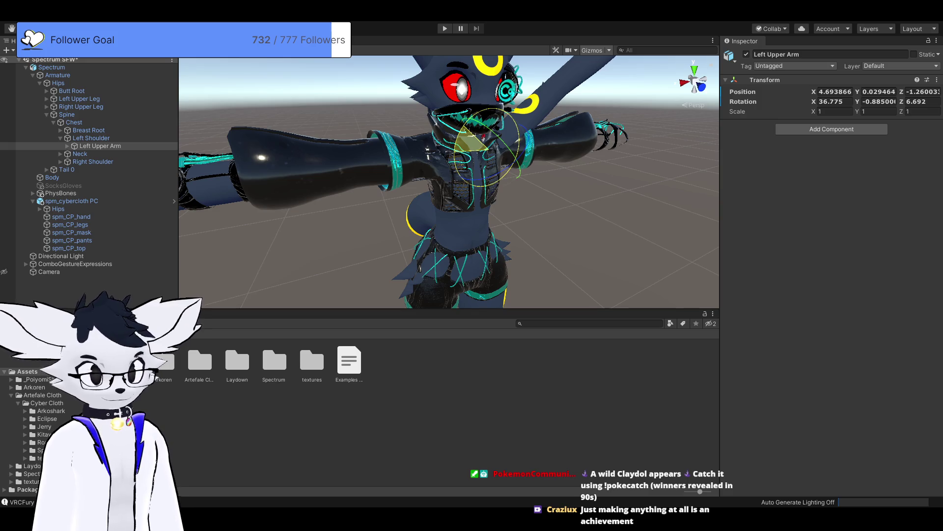
{"action": "scroll", "coordinate": [448, 182], "scroll_direction": "down", "scroll_amount": 5}
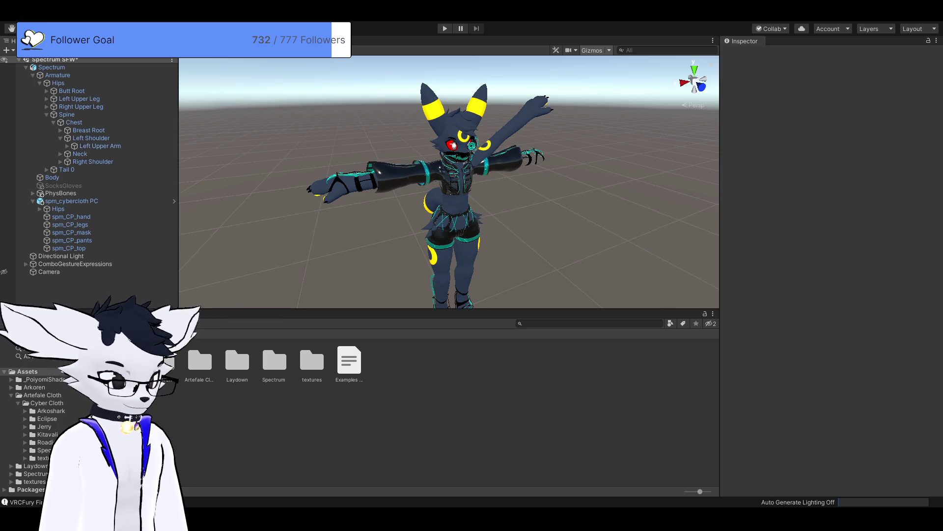
{"action": "key", "text": "ctrl+z"}
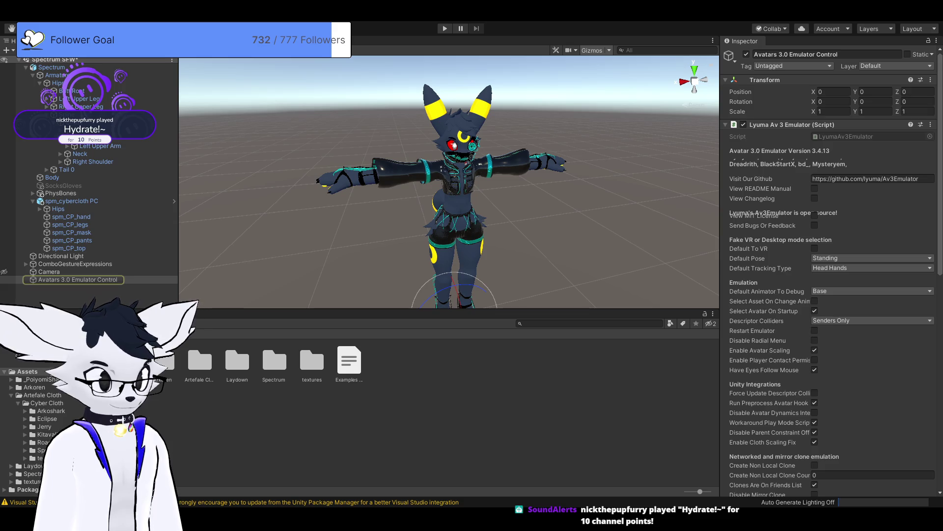
{"action": "left_click", "coordinate": [77, 279]}
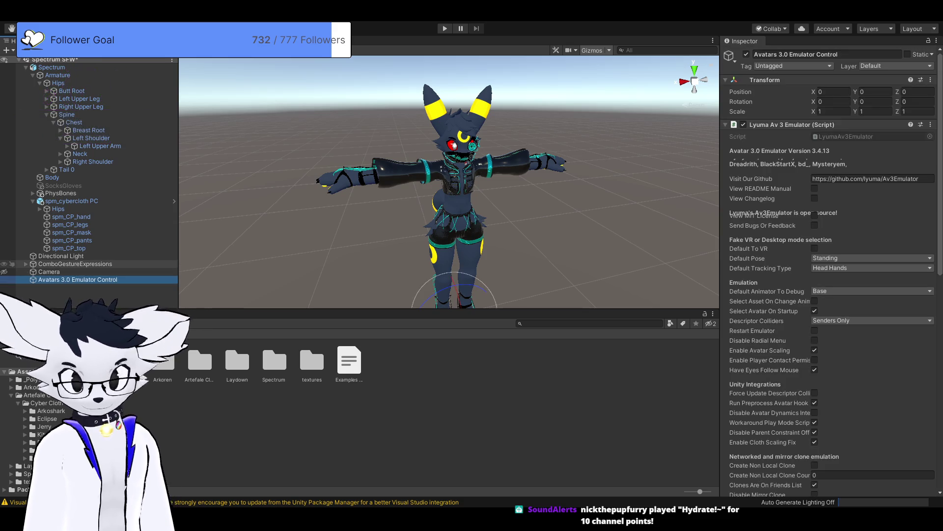
{"action": "scroll", "coordinate": [830, 270], "scroll_direction": "down", "scroll_amount": 3}
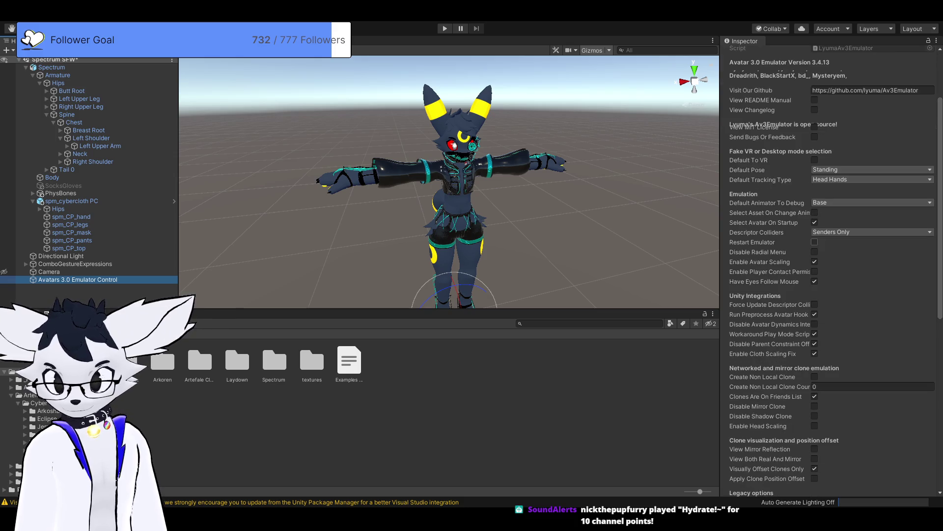
{"action": "left_click", "coordinate": [815, 126]}
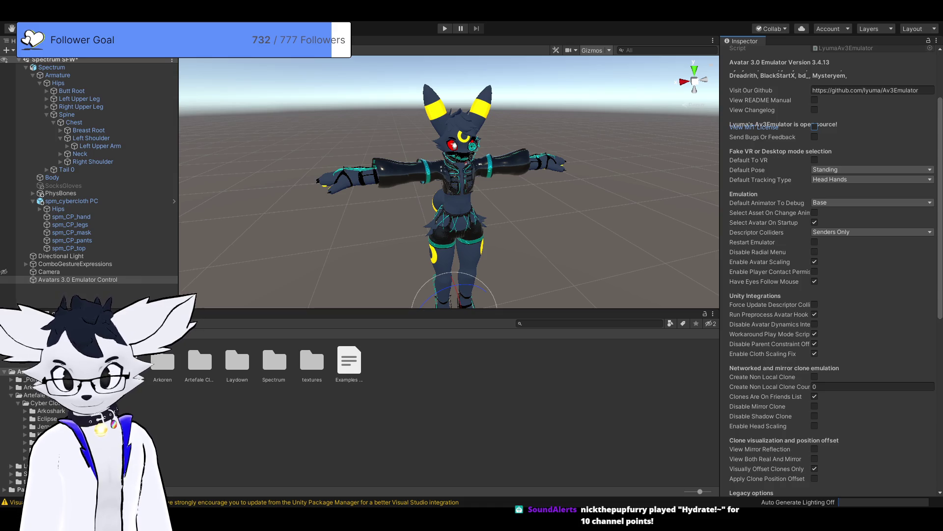
{"action": "scroll", "coordinate": [830, 270], "scroll_direction": "down", "scroll_amount": 3}
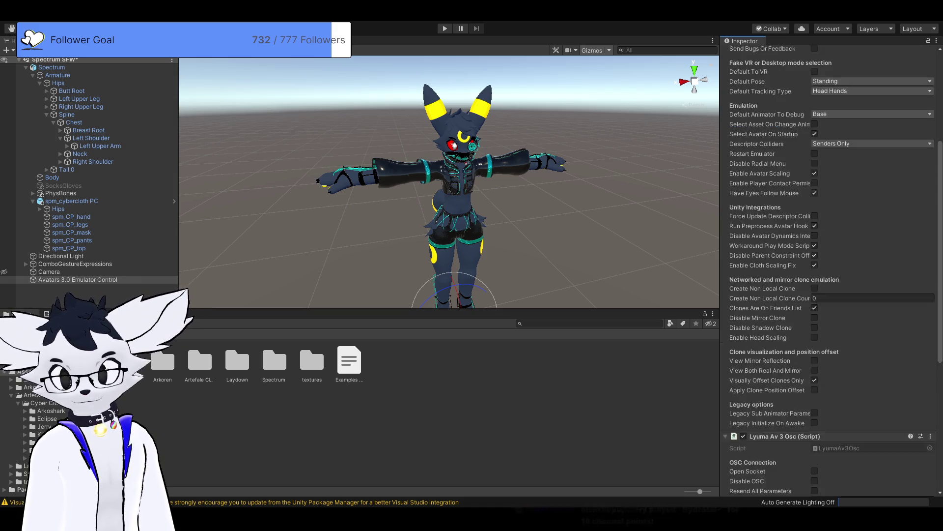
{"action": "scroll", "coordinate": [830, 270], "scroll_direction": "down", "scroll_amount": 3}
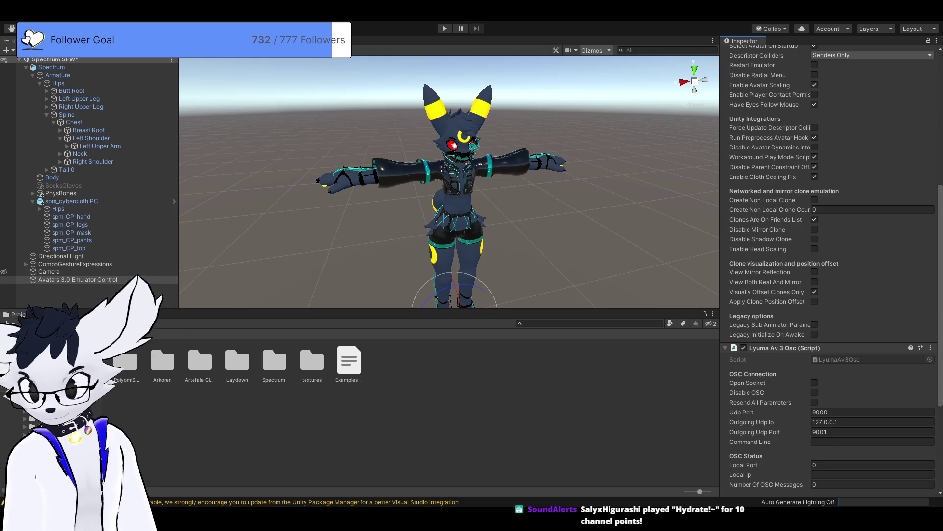
{"action": "scroll", "coordinate": [830, 295], "scroll_direction": "down", "scroll_amount": 5}
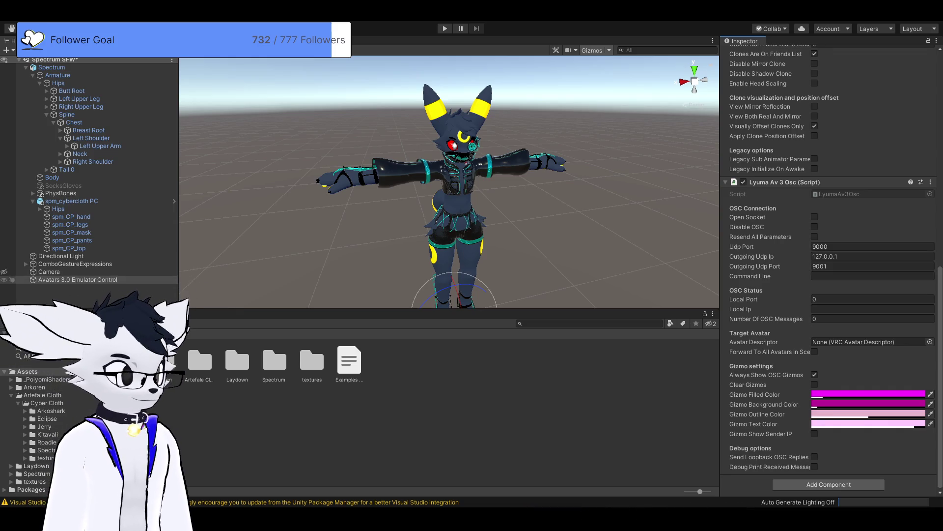
{"action": "left_click", "coordinate": [58, 75]}
- Enter Play mode and make the avatar sit cross-legged via Sit/Laydown > Sit Crossed
{"action": "key", "text": "ctrl+p"}
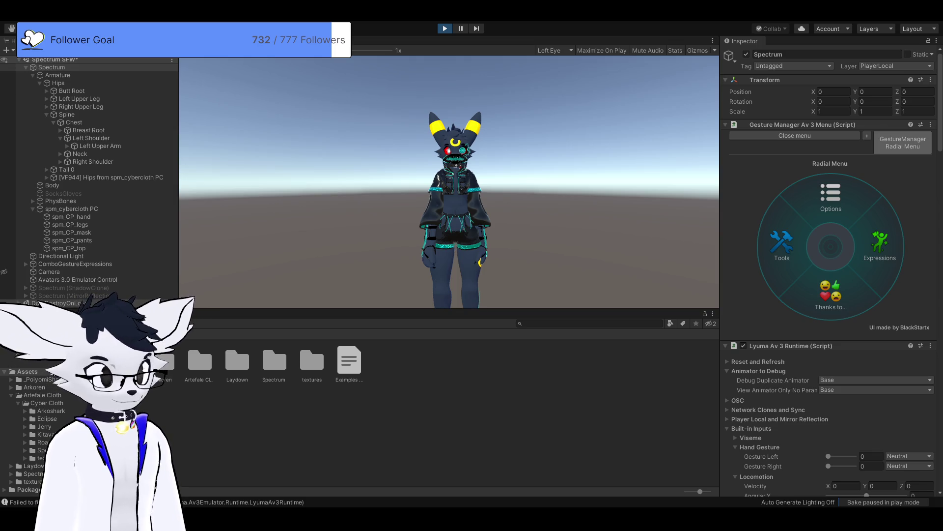
{"action": "scroll", "coordinate": [830, 270], "scroll_direction": "down", "scroll_amount": 3}
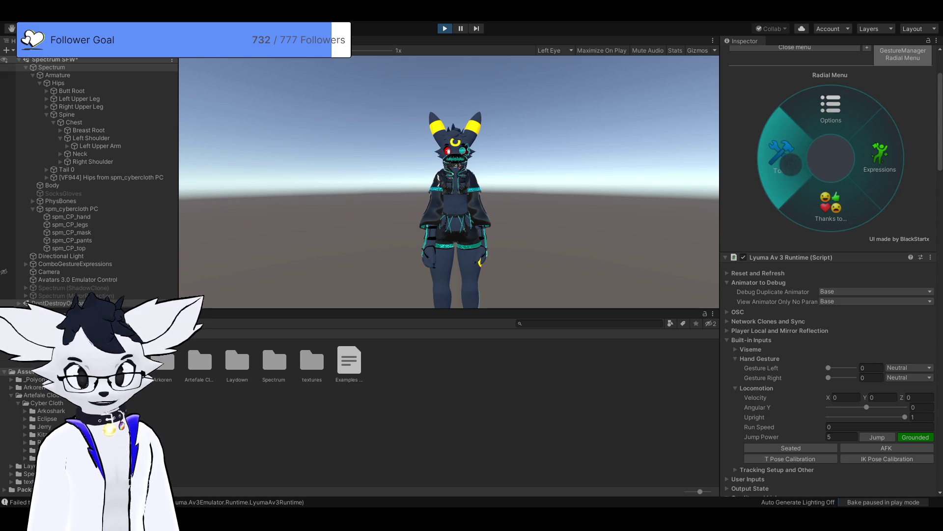
{"action": "left_click", "coordinate": [880, 157]}
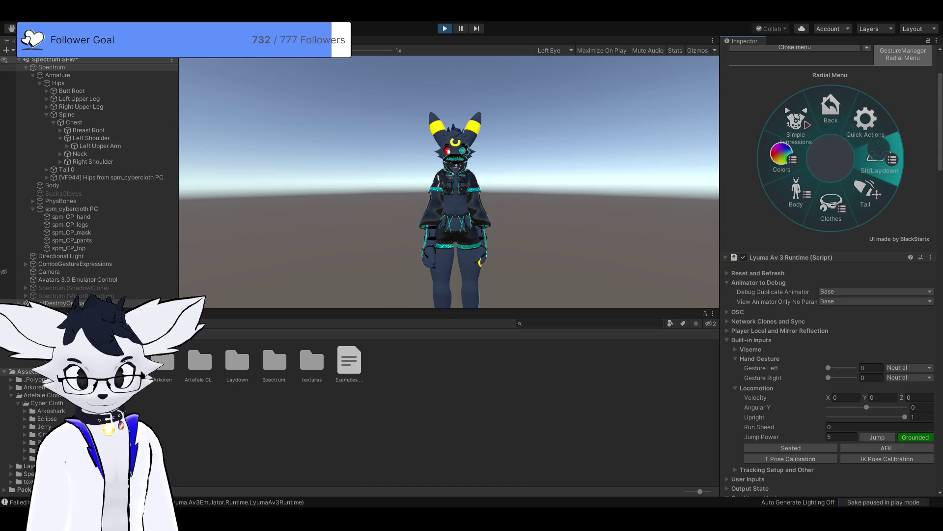
{"action": "left_click", "coordinate": [879, 155]}
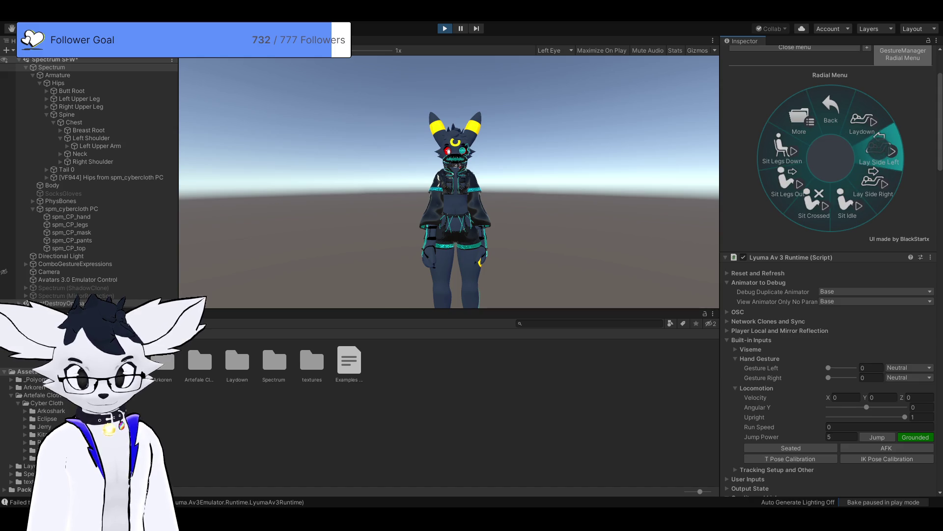
{"action": "left_click", "coordinate": [813, 199]}
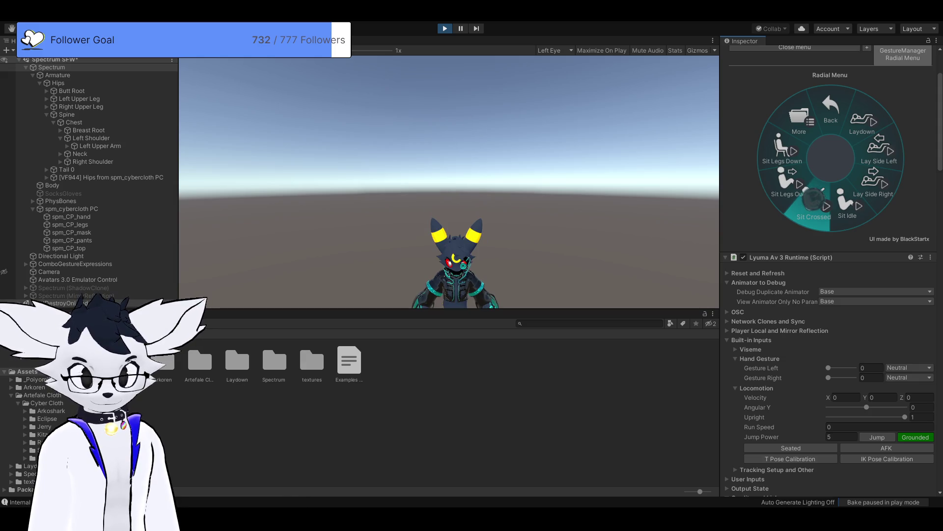
{"action": "left_click", "coordinate": [831, 109]}
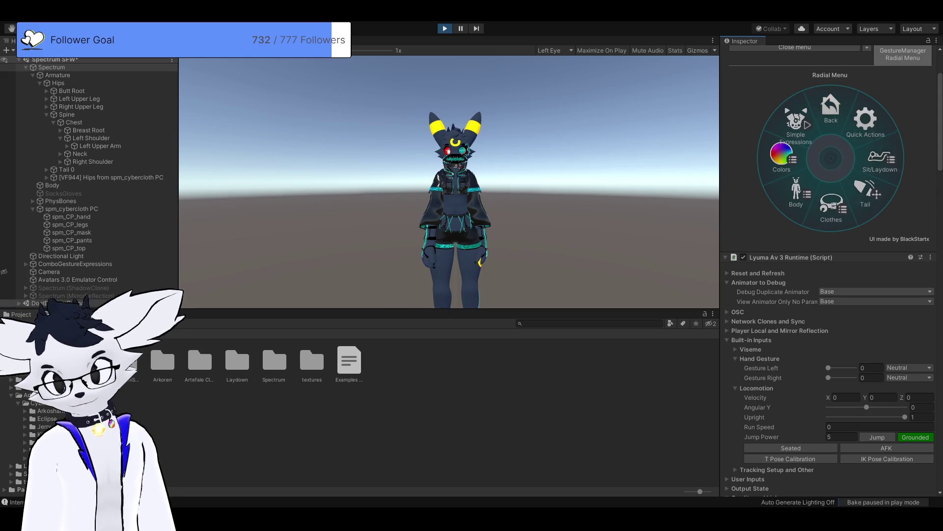
- Change the left-hand gesture, set Velocity X to 1, and adjust Angular Y to turn
{"action": "scroll", "coordinate": [831, 108], "scroll_direction": "down", "scroll_amount": 3}
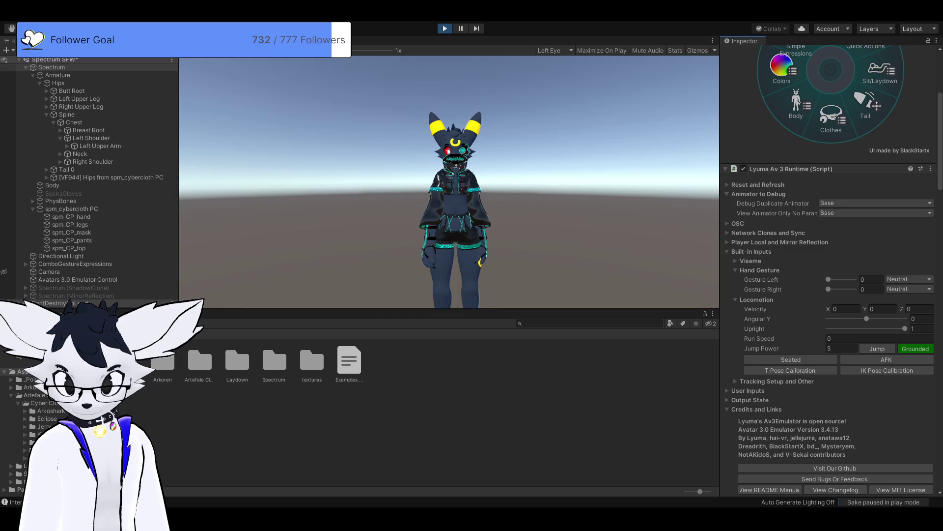
{"action": "mouse_move", "coordinate": [829, 279]}
{"action": "left_mouse_down"}
{"action": "mouse_move", "coordinate": [854, 279]}
{"action": "mouse_move", "coordinate": [829, 279]}
{"action": "left_mouse_up"}
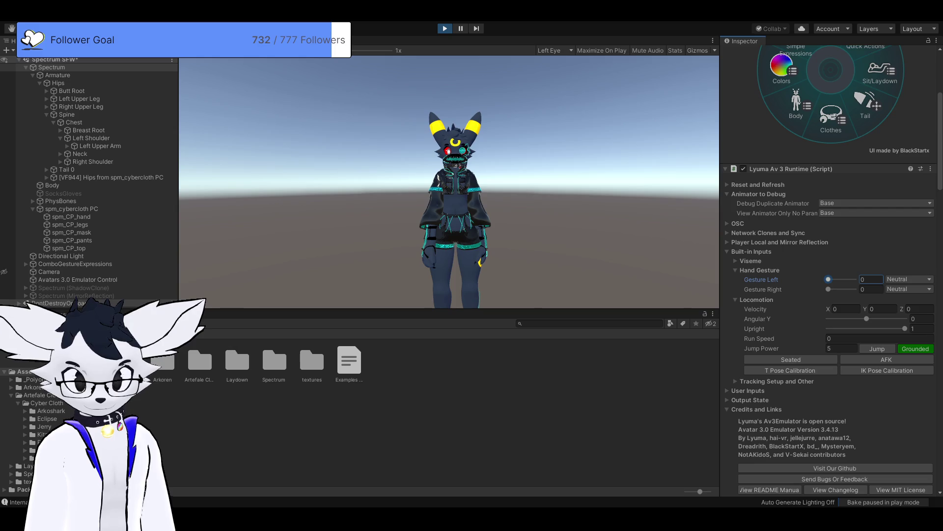
{"action": "left_click", "coordinate": [845, 308]}
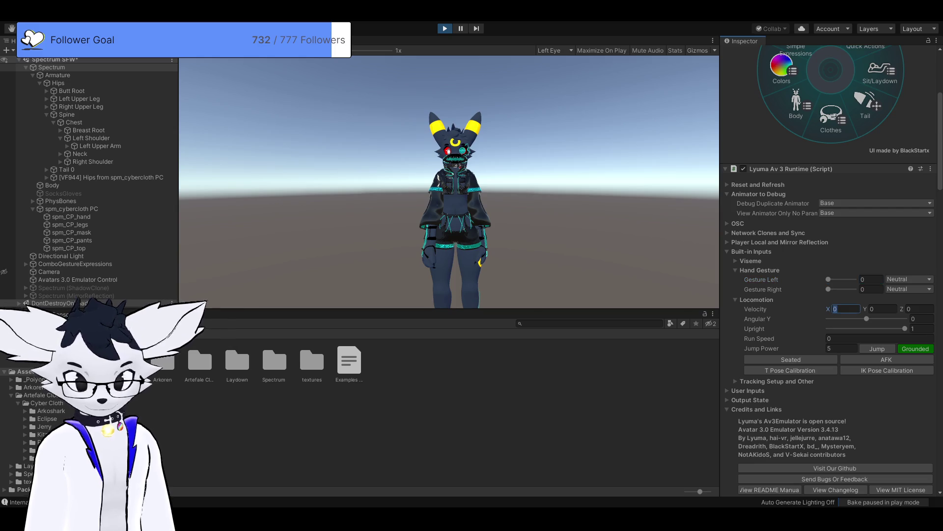
{"action": "type", "text": "1"}
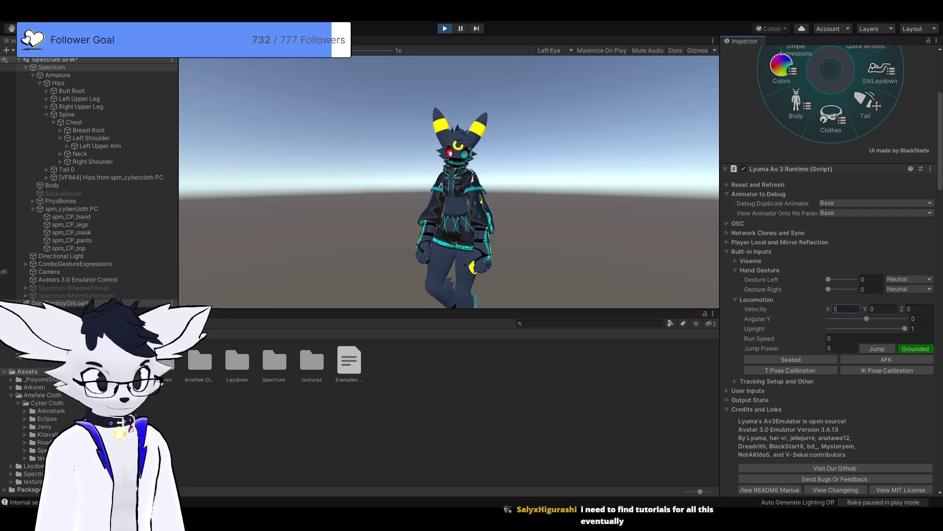
{"action": "left_click", "coordinate": [757, 299]}
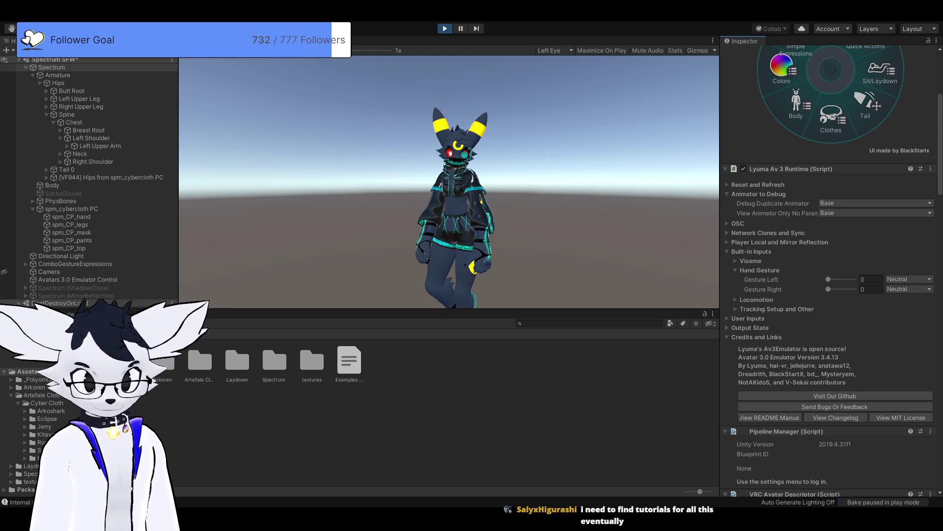
{"action": "left_click", "coordinate": [757, 299]}
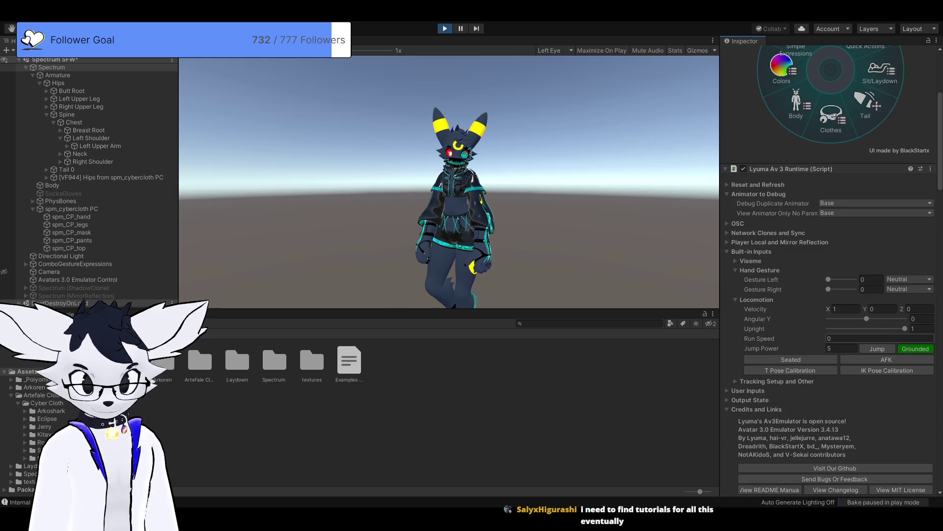
{"action": "mouse_move", "coordinate": [867, 319]}
{"action": "left_mouse_down"}
{"action": "mouse_move", "coordinate": [884, 319]}
{"action": "mouse_move", "coordinate": [867, 319]}
{"action": "left_mouse_up"}
- Set Run Speed to 1, reset Velocity X to 0, and make the avatar jump three times
{"action": "left_click", "coordinate": [865, 338]}
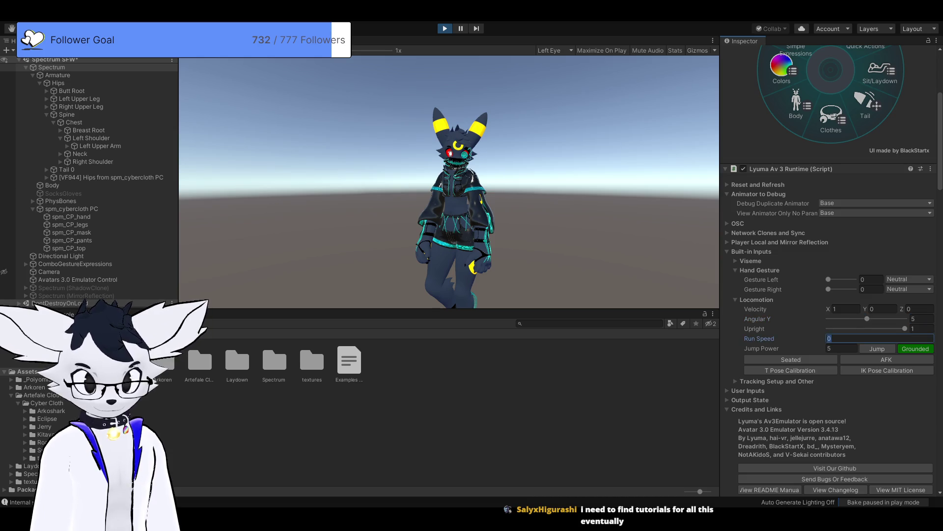
{"action": "type", "text": "1"}
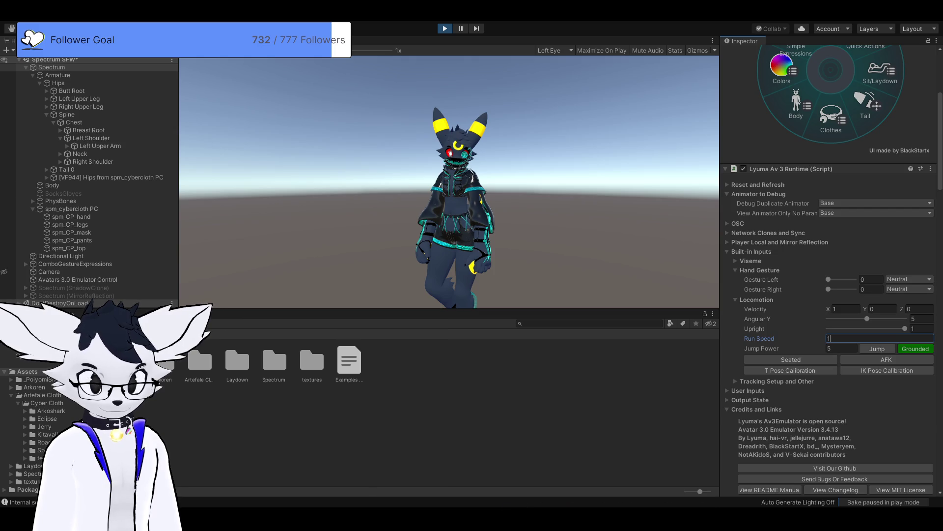
{"action": "left_click", "coordinate": [845, 309]}
{"action": "type", "text": "0"}
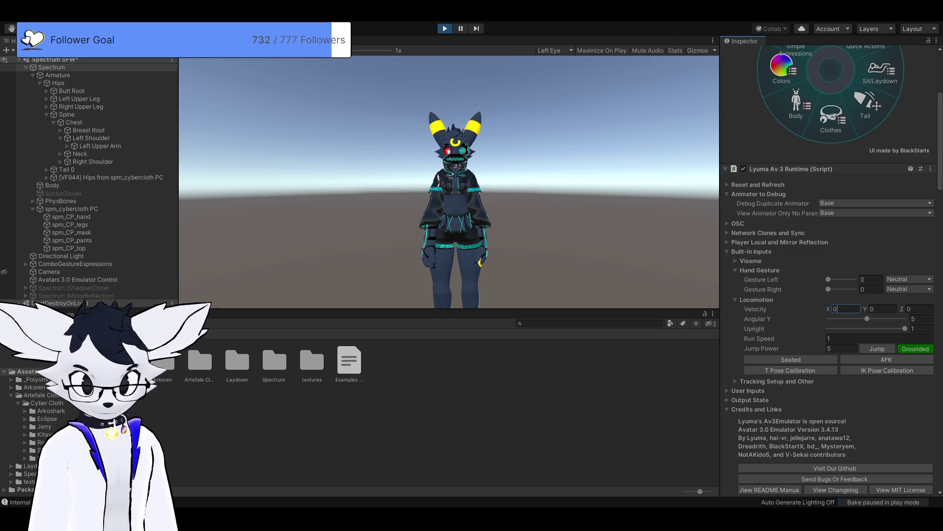
{"action": "left_click", "coordinate": [878, 348]}
{"action": "left_click", "coordinate": [877, 348]}
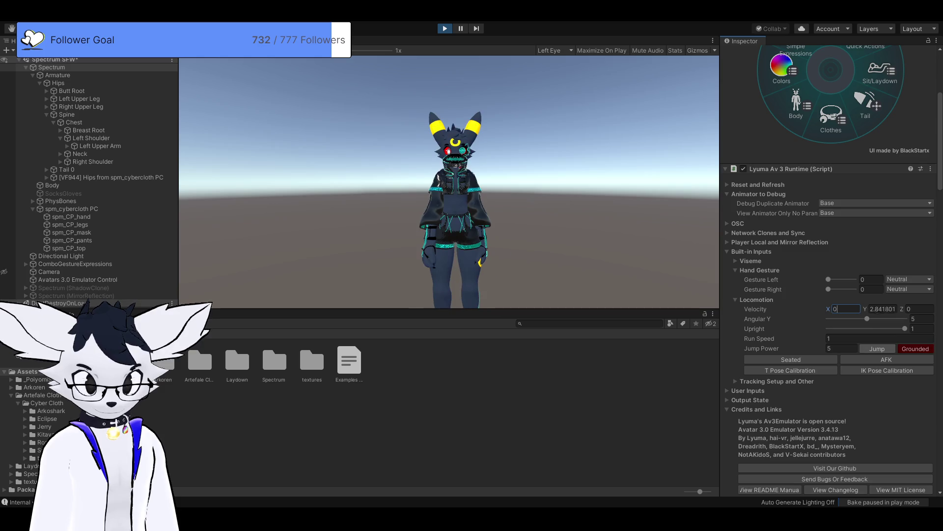
{"action": "left_click", "coordinate": [877, 349]}
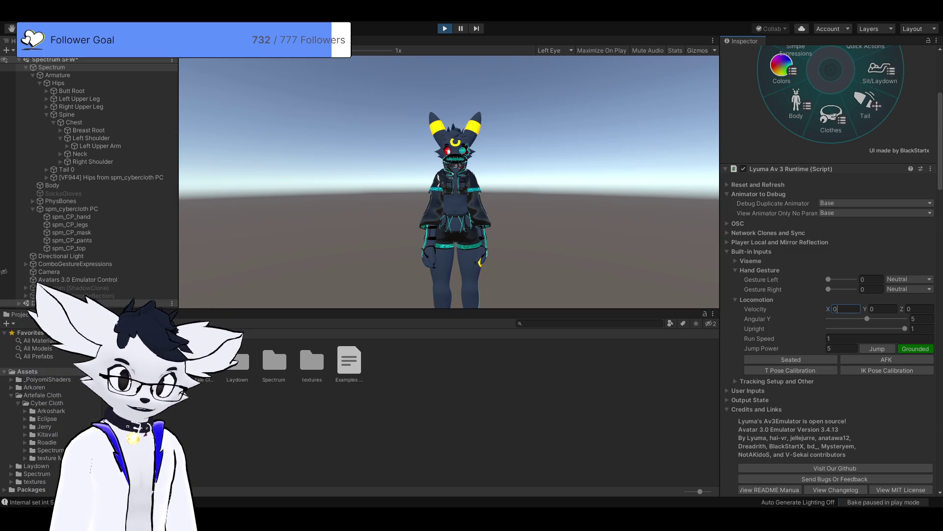
- Exit Play mode, select the Spectrum root, and show the Assets folder contents
{"action": "key", "text": "ctrl+p"}
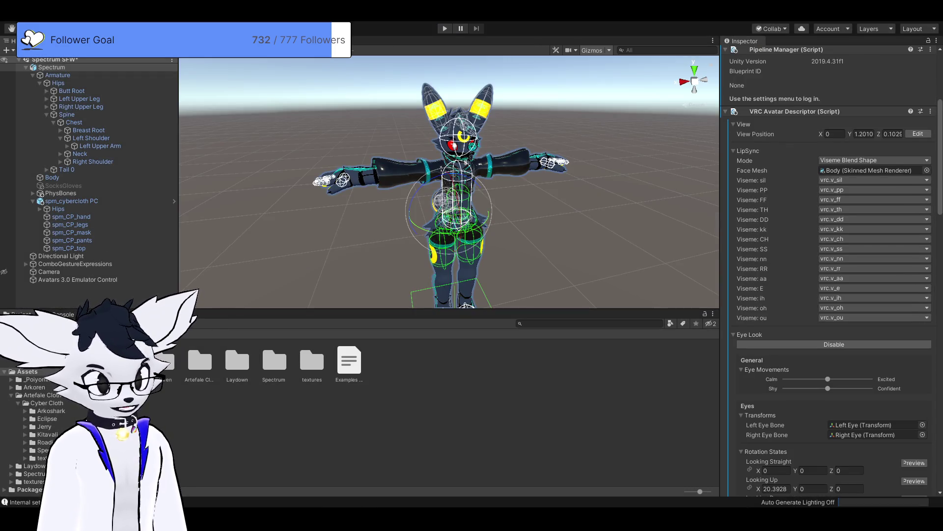
{"action": "left_click", "coordinate": [51, 68]}
{"action": "left_click", "coordinate": [27, 372]}
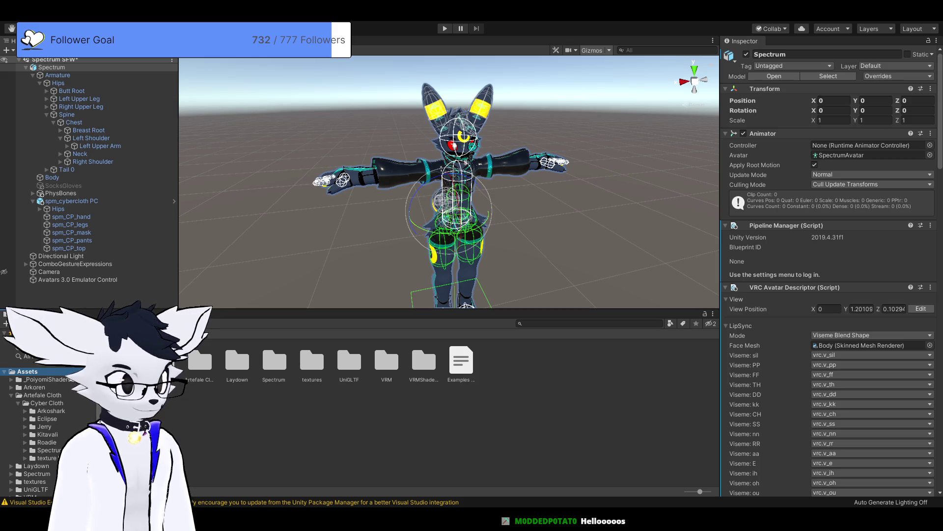
- Cancel an accidental rename of Spectrum, deselect it, and select the top-level Assets folder
{"action": "left_click", "coordinate": [52, 67]}
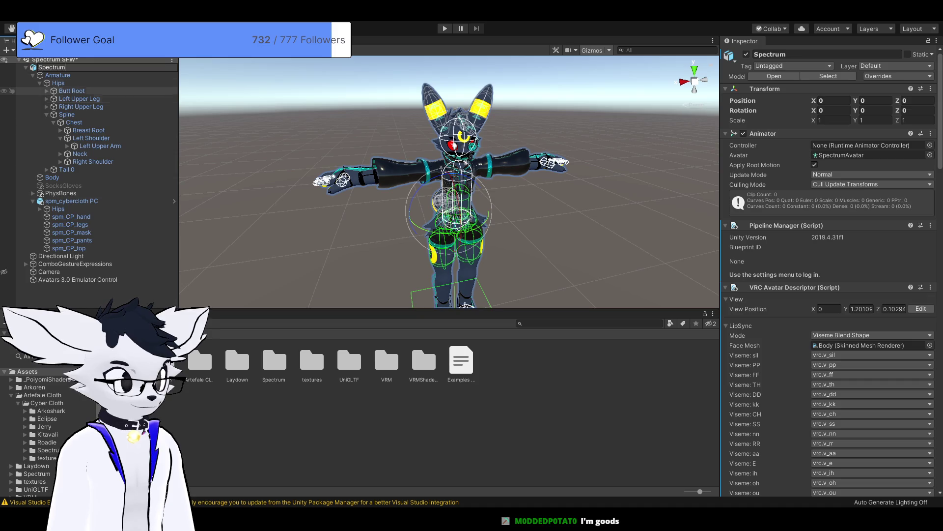
{"action": "left_click", "coordinate": [72, 91]}
{"action": "key", "text": "Up"}
{"action": "key", "text": "Up"}
{"action": "key", "text": "Up"}
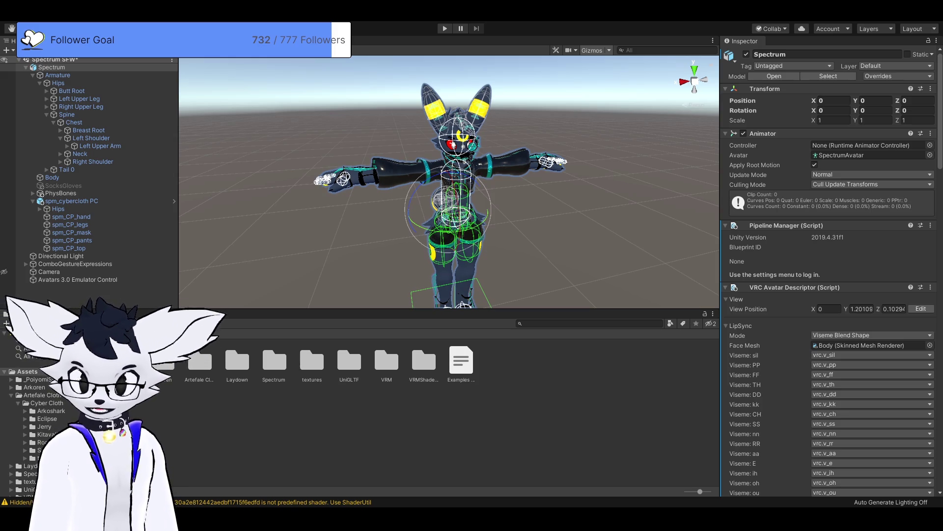
{"action": "left_click", "coordinate": [51, 67]}
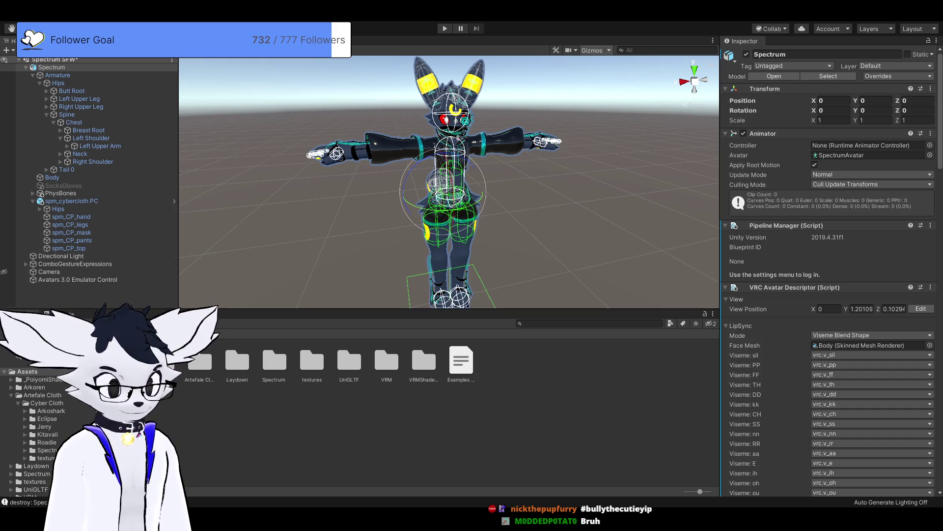
{"action": "key", "text": "shift+d"}
{"action": "left_click", "coordinate": [442, 432]}
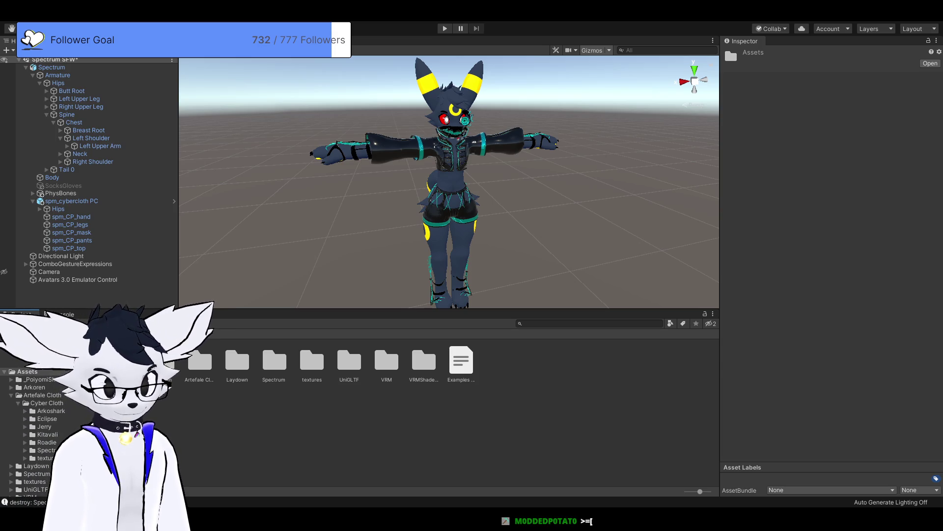
- Create and open a vrmfurytest folder in Assets, then select the exported Spectrum13furytest prefab
{"action": "key", "text": "ctrl+shift+n"}
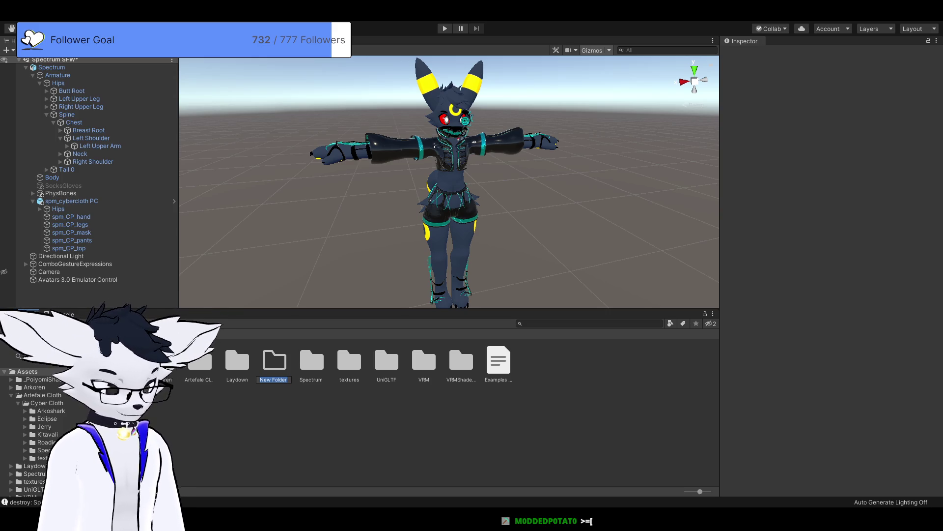
{"action": "type", "text": "vrmfurytest"}
{"action": "key", "text": "Return"}
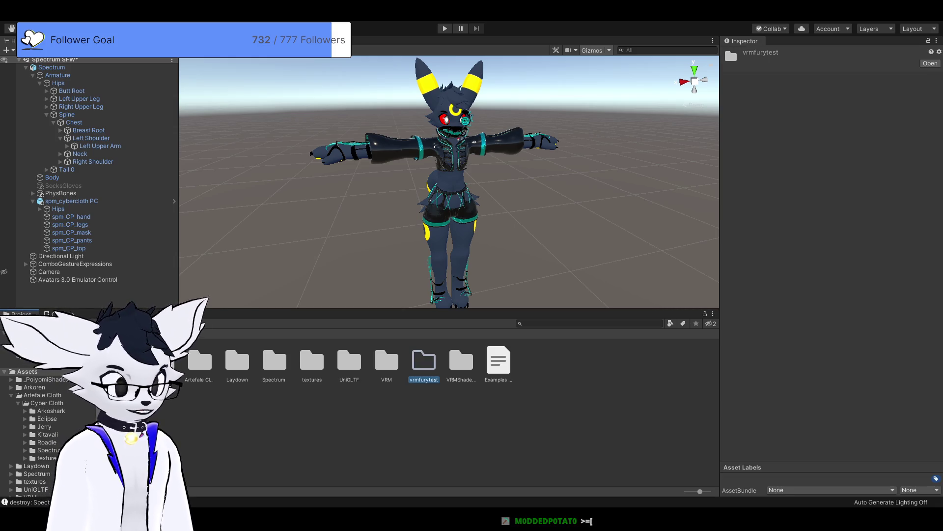
{"action": "double_click", "coordinate": [423, 361]}
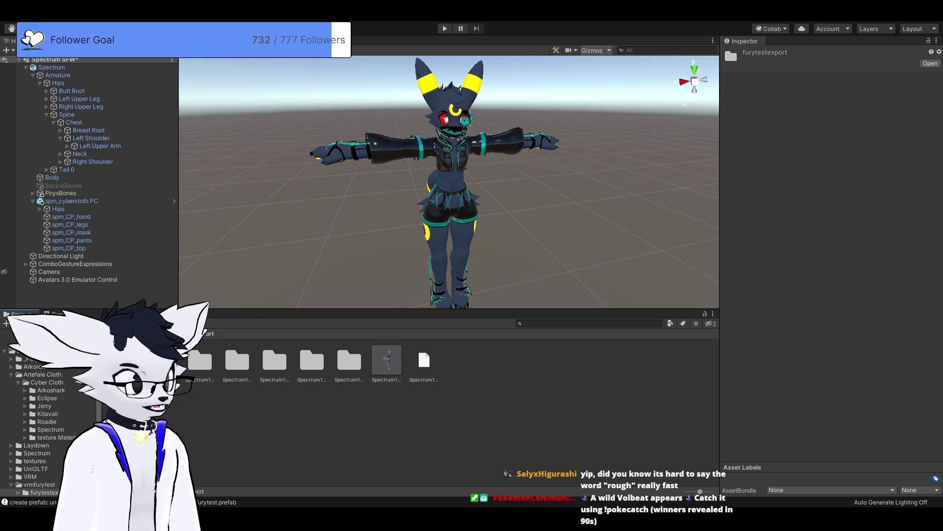
{"action": "left_click", "coordinate": [387, 362]}
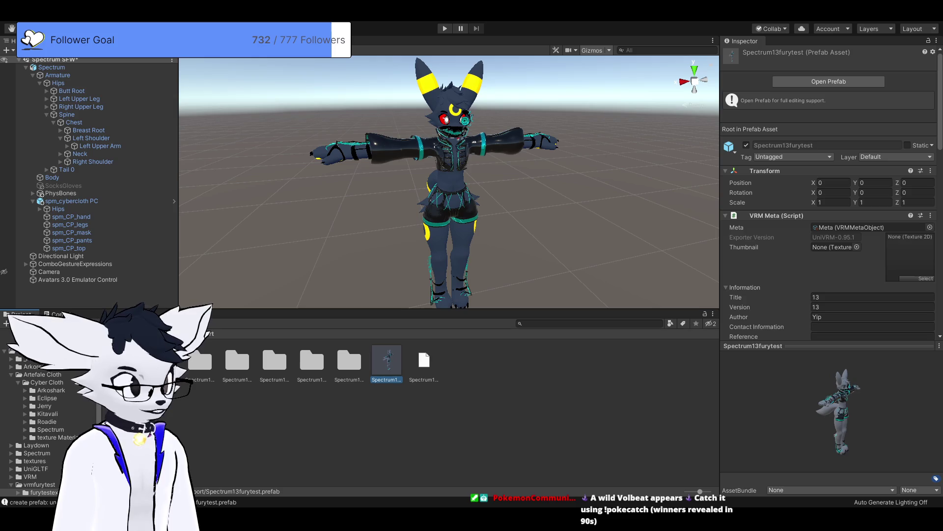
- Create a new Untitled scene with Ctrl+N
{"action": "key", "text": "ctrl+n"}
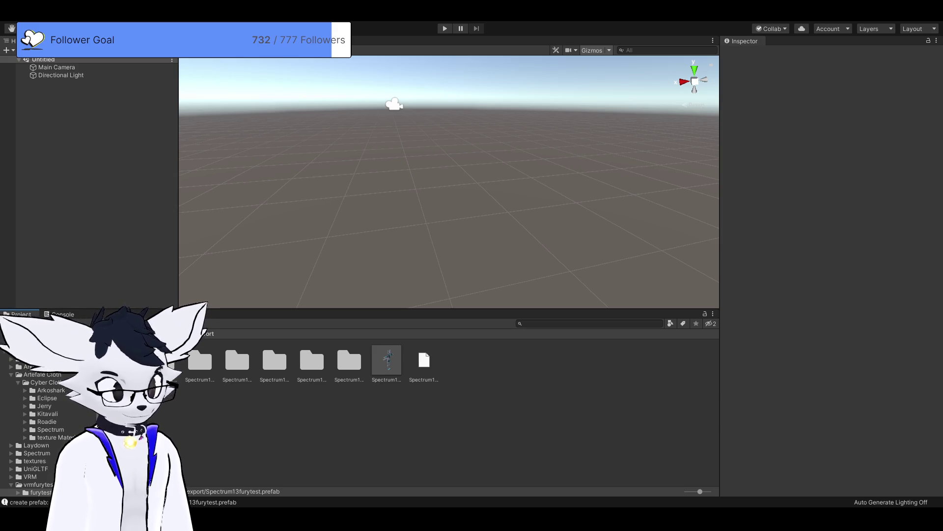
- Drag the Spectrum13furytest prefab into the scene and set its position to 0, 0, 0
{"action": "mouse_move", "coordinate": [387, 361]}
{"action": "left_mouse_down"}
{"action": "mouse_move", "coordinate": [384, 232]}
{"action": "mouse_move", "coordinate": [399, 142]}
{"action": "left_mouse_up"}
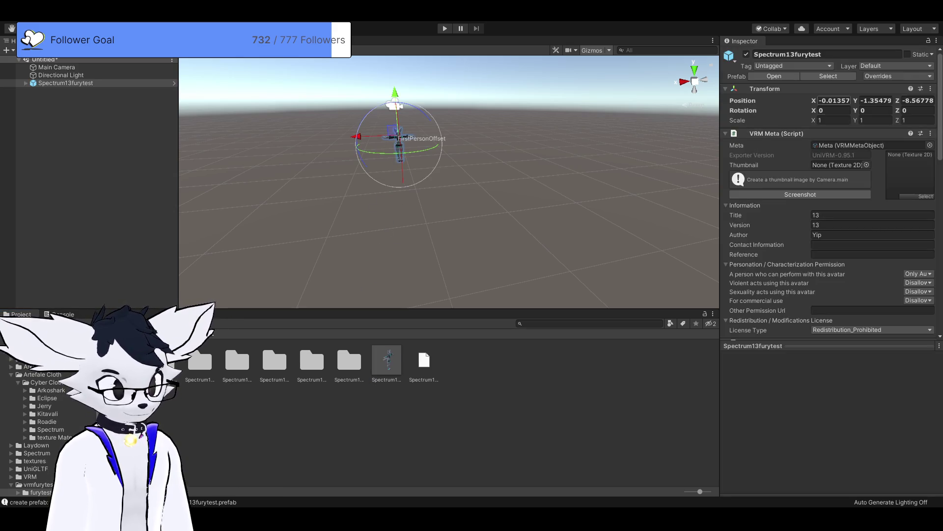
{"action": "left_click", "coordinate": [830, 101]}
{"action": "key", "text": "Delete"}
{"action": "key", "text": "Delete"}
{"action": "key", "text": "Delete"}
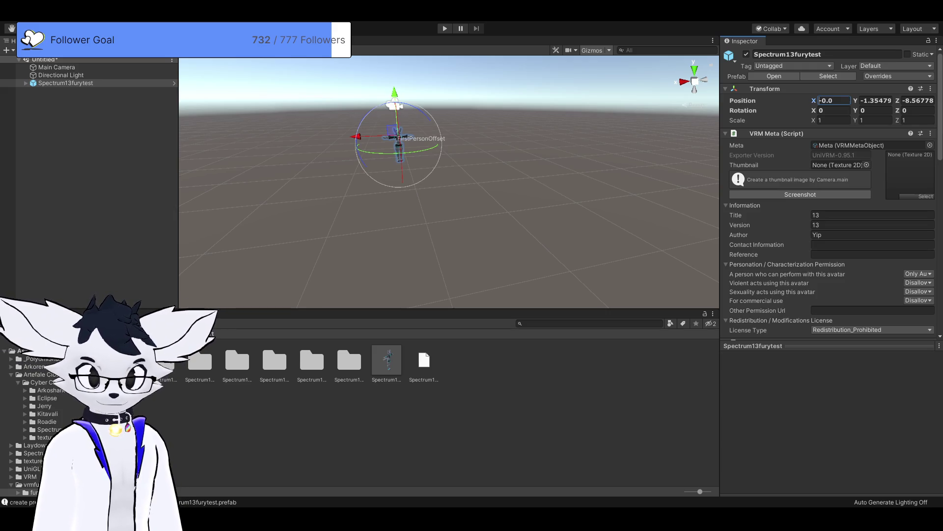
{"action": "key", "text": "Tab"}
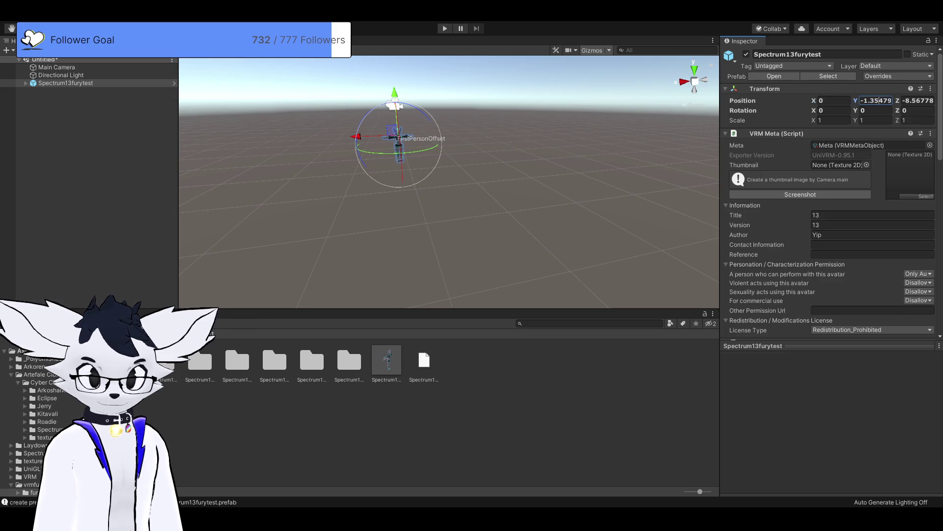
{"action": "type", "text": "0"}
{"action": "key", "text": "Tab"}
{"action": "type", "text": "-0"}
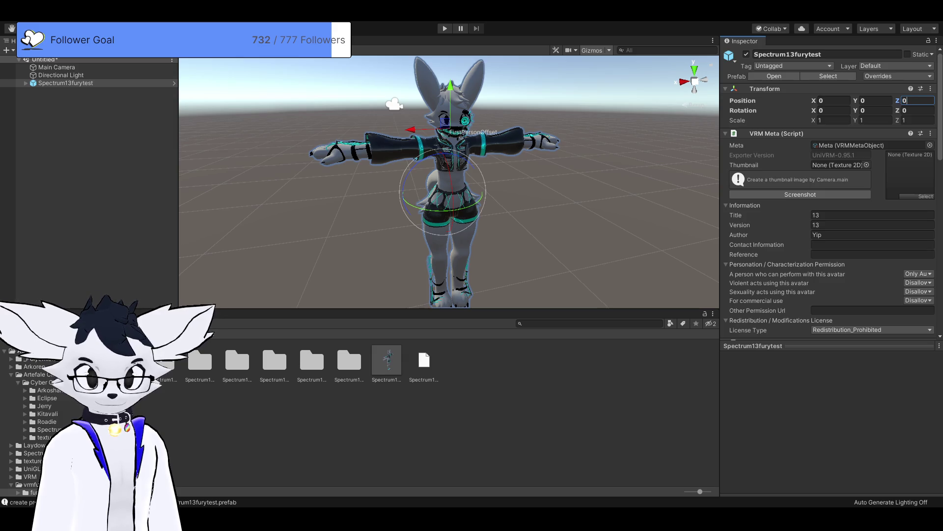
- Orbit around the avatar to inspect the outfit on the arms, legs and feet
{"action": "left_click", "coordinate": [346, 338]}
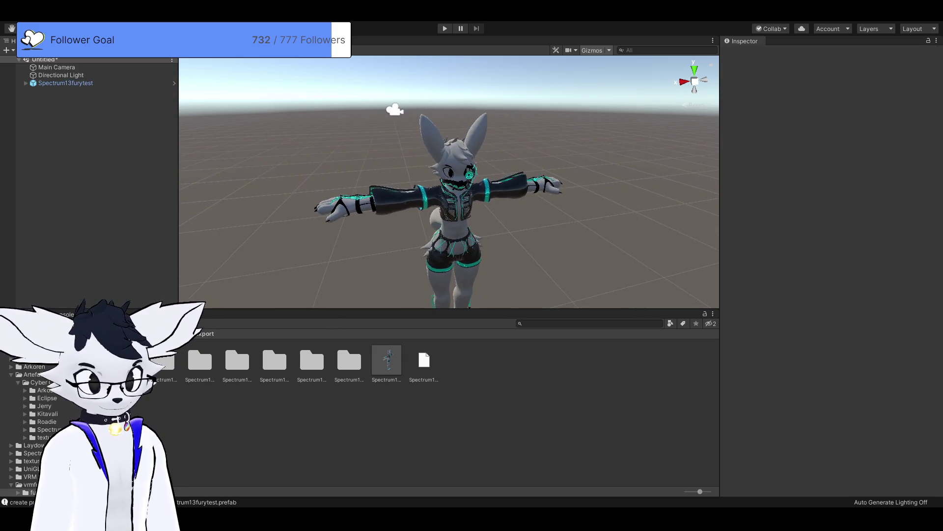
{"action": "scroll", "coordinate": [449, 182], "scroll_direction": "up", "scroll_amount": 5}
{"action": "scroll", "coordinate": [449, 182], "scroll_direction": "down", "scroll_amount": 5}
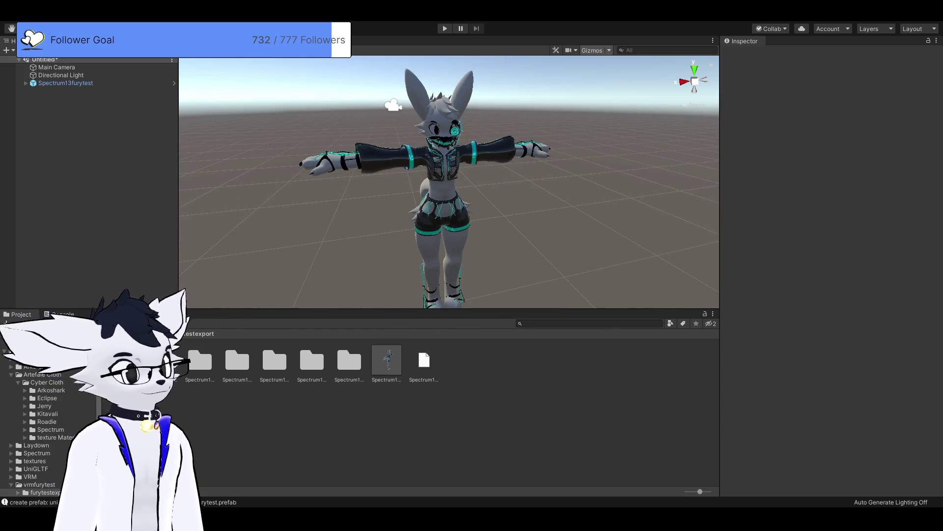
{"action": "left_click_drag", "start_coordinate": [449, 182], "coordinate": [707, 208]}
{"action": "mouse_move", "coordinate": [179, 126]}
{"action": "left_mouse_down"}
{"action": "mouse_move", "coordinate": [180, 235]}
{"action": "mouse_move", "coordinate": [223, 221]}
{"action": "left_mouse_up"}
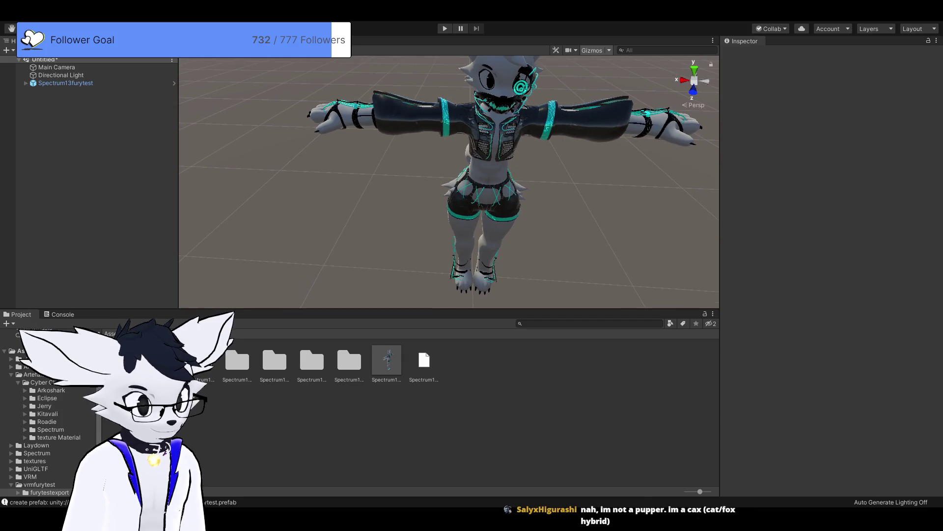
{"action": "mouse_move", "coordinate": [223, 220]}
{"action": "left_mouse_down"}
{"action": "mouse_move", "coordinate": [224, 187]}
{"action": "mouse_move", "coordinate": [223, 196]}
{"action": "left_mouse_up"}
{"action": "scroll", "coordinate": [449, 182], "scroll_direction": "up", "scroll_amount": 3}
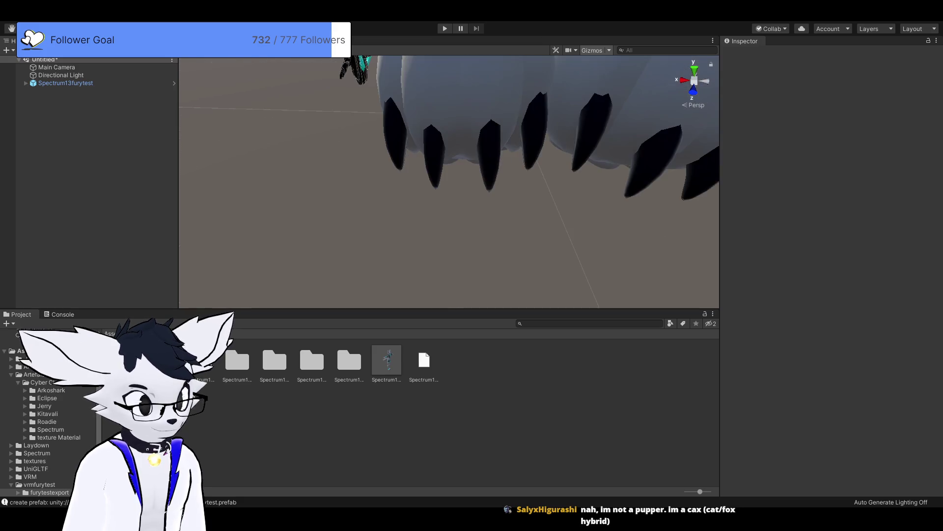
{"action": "scroll", "coordinate": [448, 182], "scroll_direction": "down", "scroll_amount": 4}
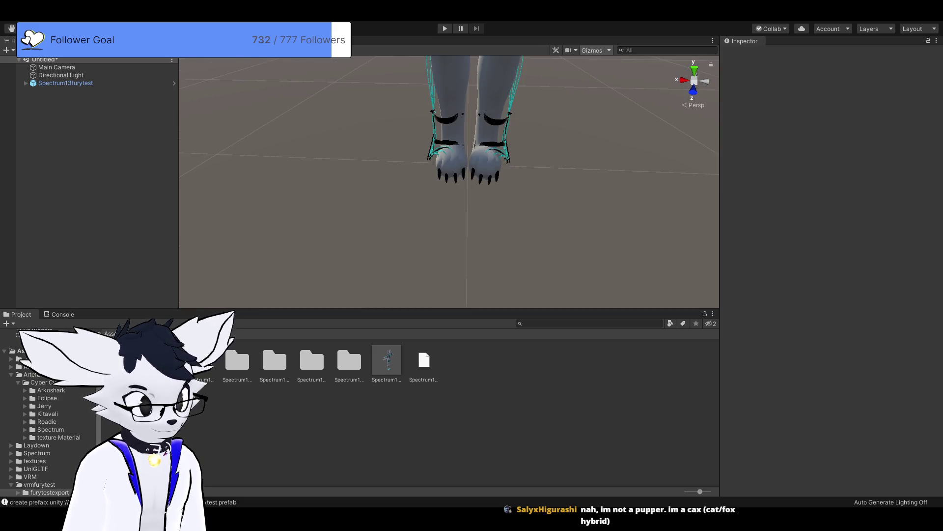
{"action": "scroll", "coordinate": [449, 182], "scroll_direction": "up", "scroll_amount": 5}
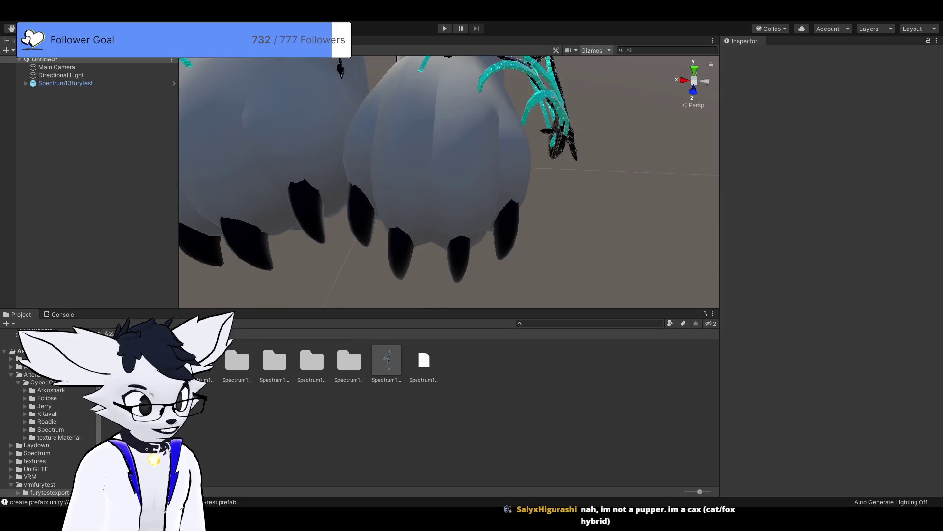
{"action": "mouse_move", "coordinate": [448, 182]}
{"action": "left_mouse_down"}
{"action": "mouse_move", "coordinate": [384, 148]}
{"action": "mouse_move", "coordinate": [408, 148]}
{"action": "mouse_move", "coordinate": [394, 158]}
{"action": "mouse_move", "coordinate": [408, 137]}
{"action": "left_mouse_up"}
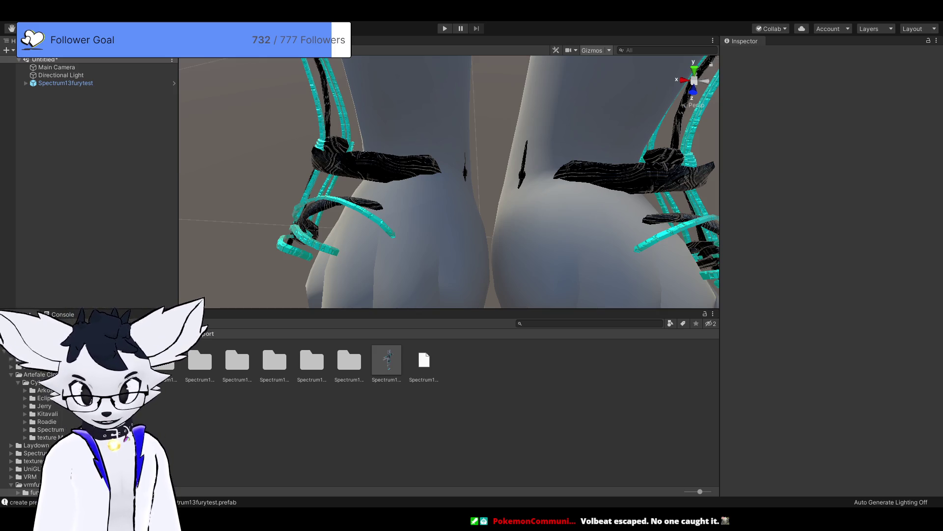
{"action": "mouse_move", "coordinate": [449, 182]}
{"action": "left_mouse_down"}
{"action": "mouse_move", "coordinate": [546, 147]}
{"action": "mouse_move", "coordinate": [545, 352]}
{"action": "mouse_move", "coordinate": [462, 177]}
{"action": "mouse_move", "coordinate": [506, 167]}
{"action": "mouse_move", "coordinate": [629, 172]}
{"action": "left_mouse_up"}
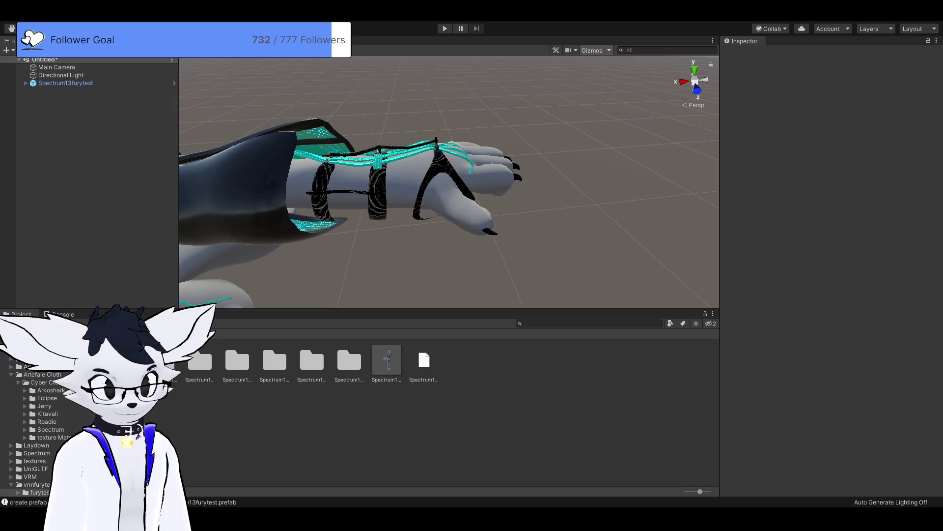
- Select Spectrum13furytest, frame it in view, and expand its children in the Hierarchy
{"action": "left_click", "coordinate": [373, 192]}
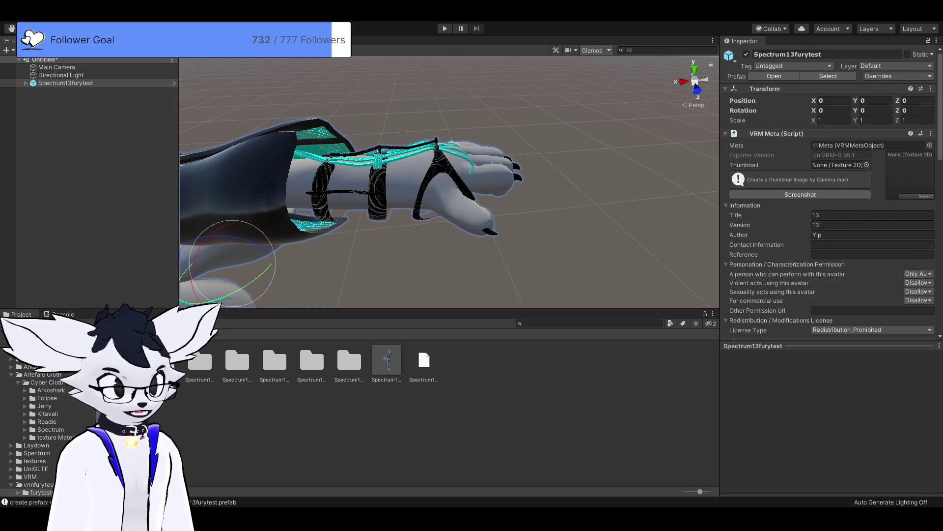
{"action": "left_click_drag", "start_coordinate": [449, 182], "coordinate": [390, 210]}
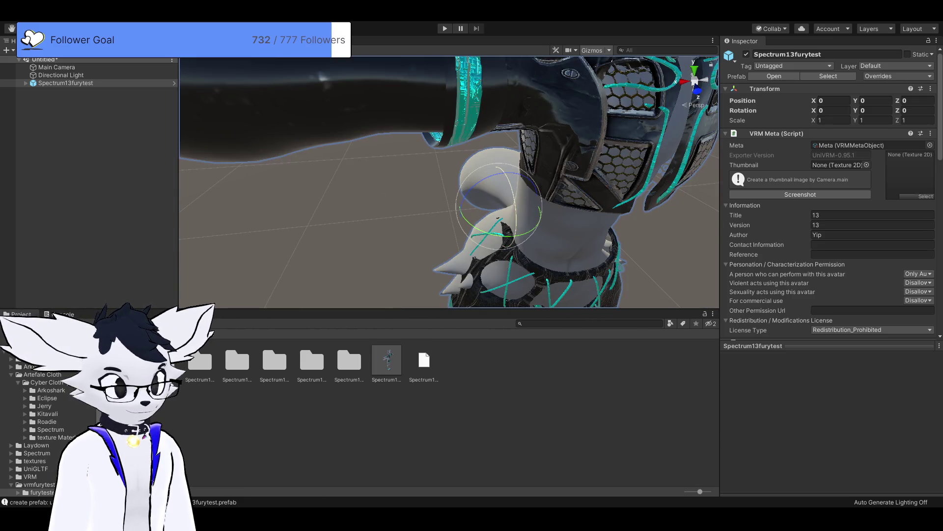
{"action": "key", "text": "f"}
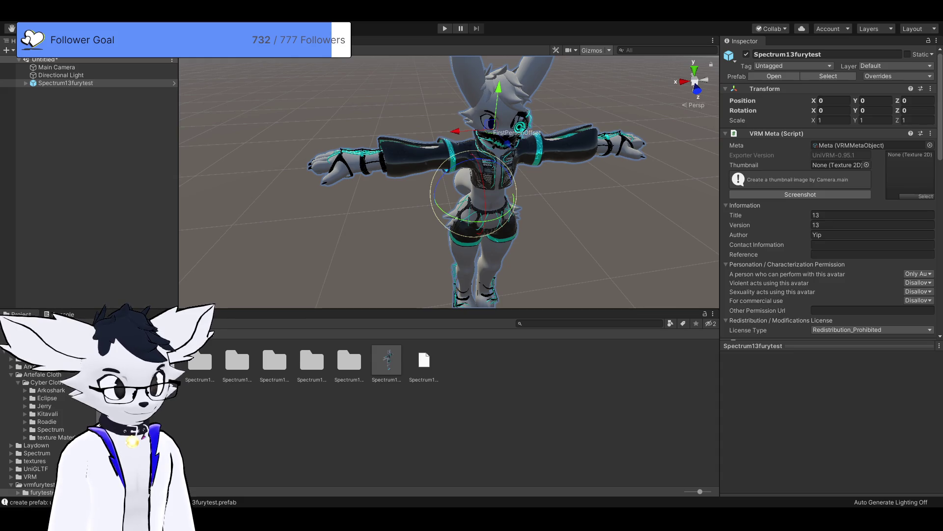
{"action": "left_click", "coordinate": [25, 82]}
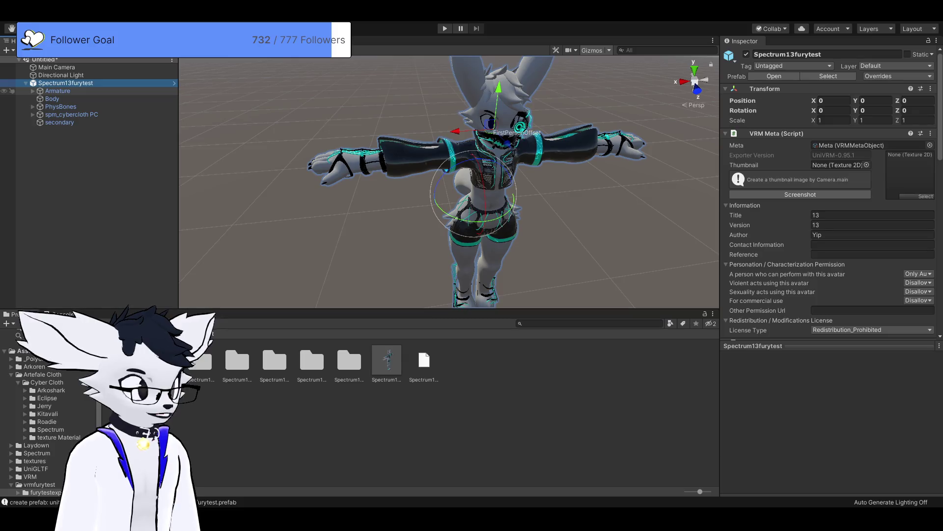
- Expand the Armature down to Left Upper Arm and rotate it to about Z -30
{"action": "left_click", "coordinate": [32, 90]}
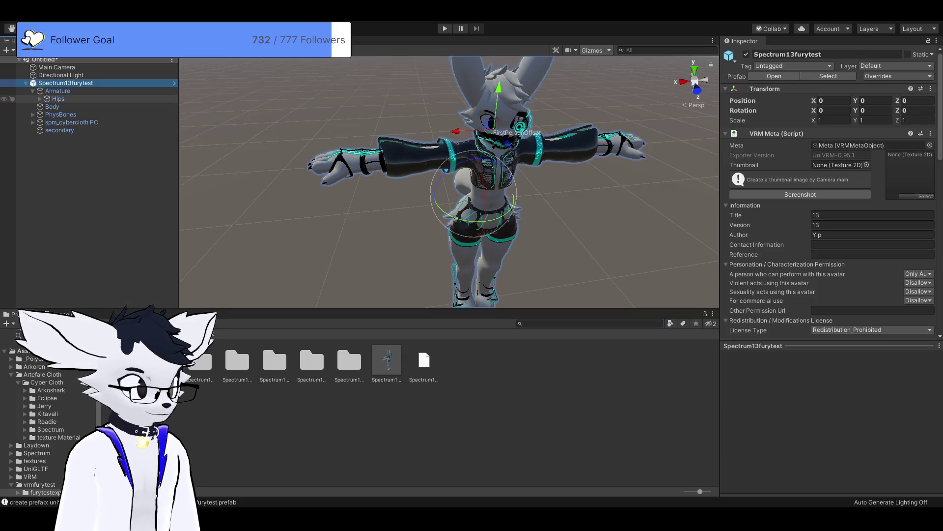
{"action": "left_click", "coordinate": [39, 98]}
{"action": "left_click", "coordinate": [47, 130]}
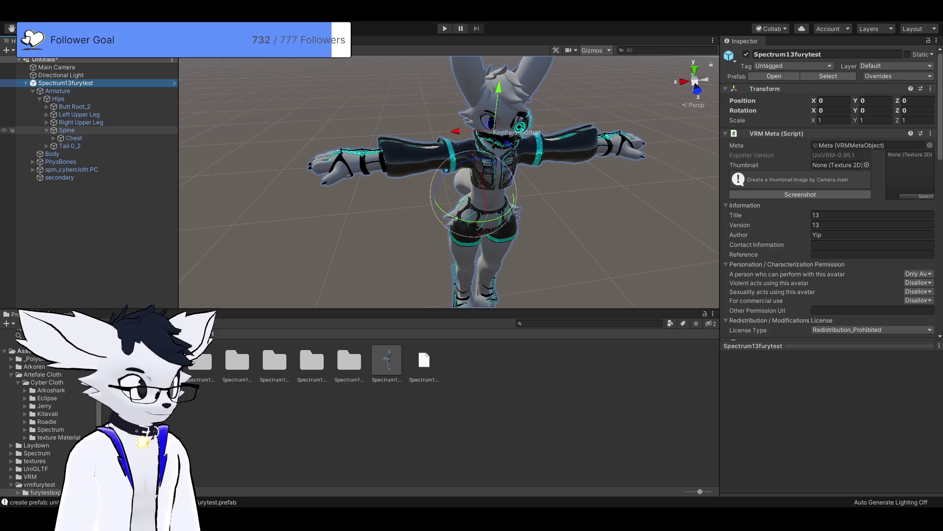
{"action": "left_click", "coordinate": [54, 137]}
{"action": "left_click", "coordinate": [61, 154]}
{"action": "left_click", "coordinate": [98, 161]}
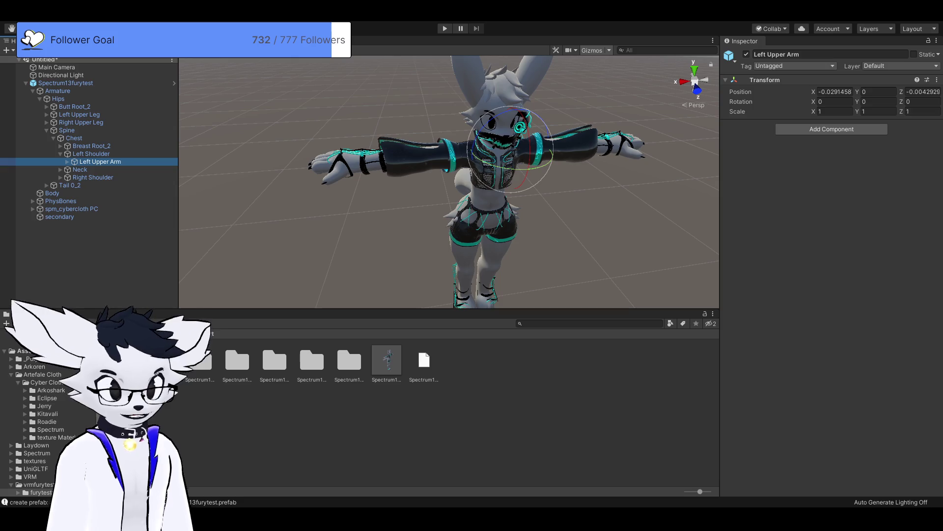
{"action": "left_click_drag", "start_coordinate": [478, 141], "coordinate": [492, 119]}
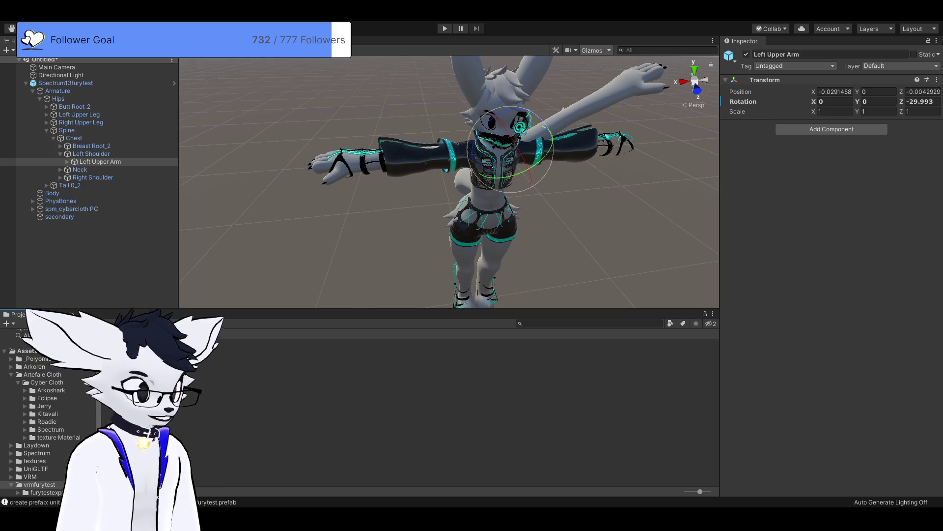
{"action": "left_click", "coordinate": [46, 492]}
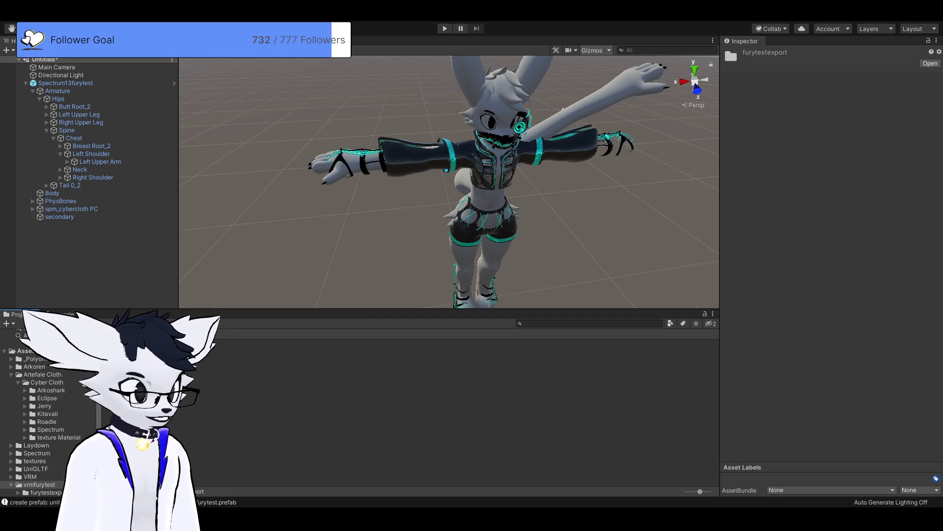
- Delete the furytestexport folder and the Spectrum13furytest object from the scene
{"action": "key", "text": "shift+Delete"}
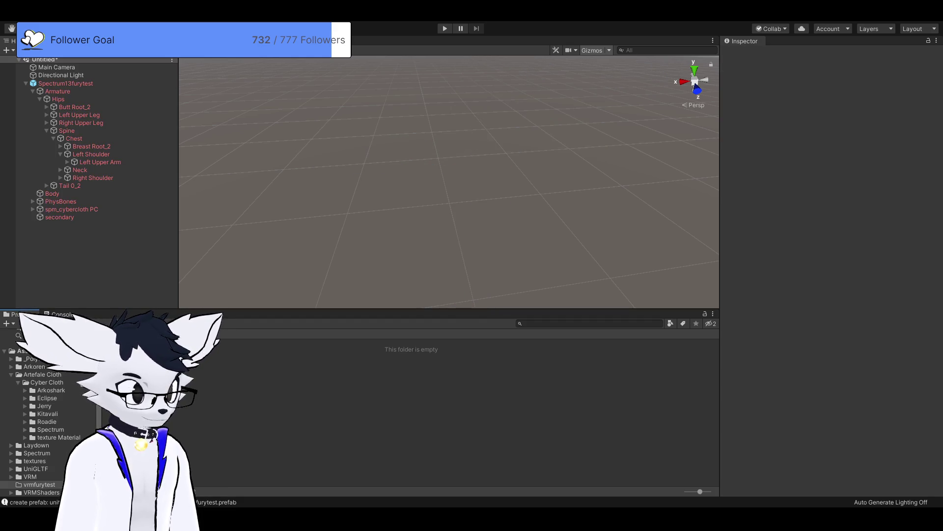
{"action": "left_click", "coordinate": [65, 83]}
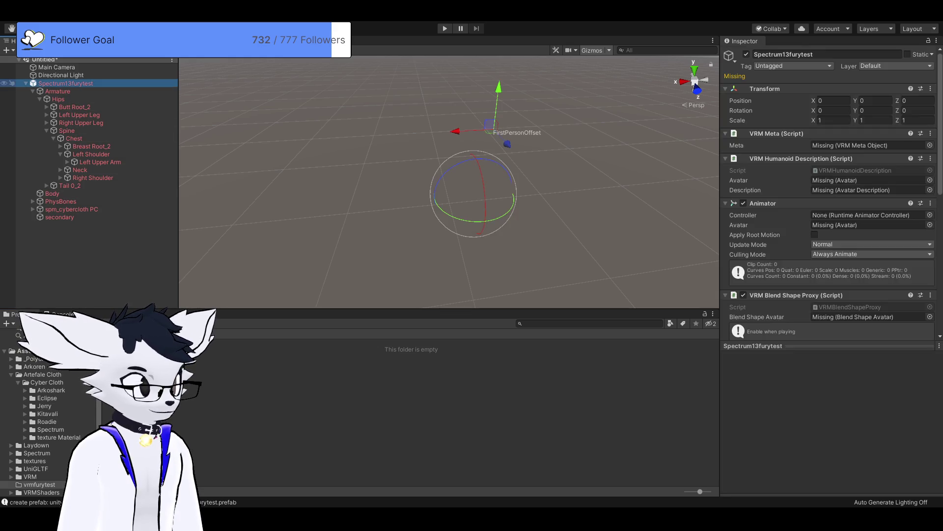
{"action": "key", "text": "Delete"}
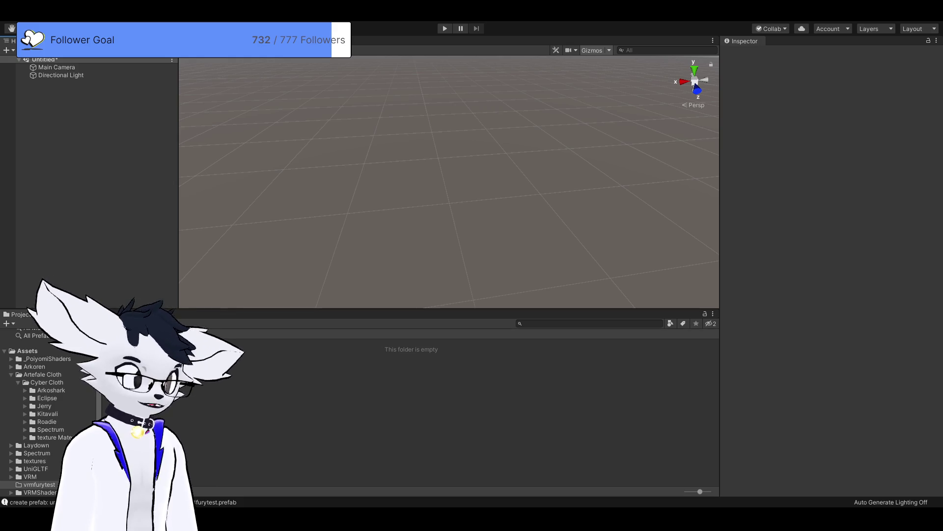
- Open the Spectrum SFW scene from the Spectrum folder in Assets
{"action": "left_click", "coordinate": [27, 351]}
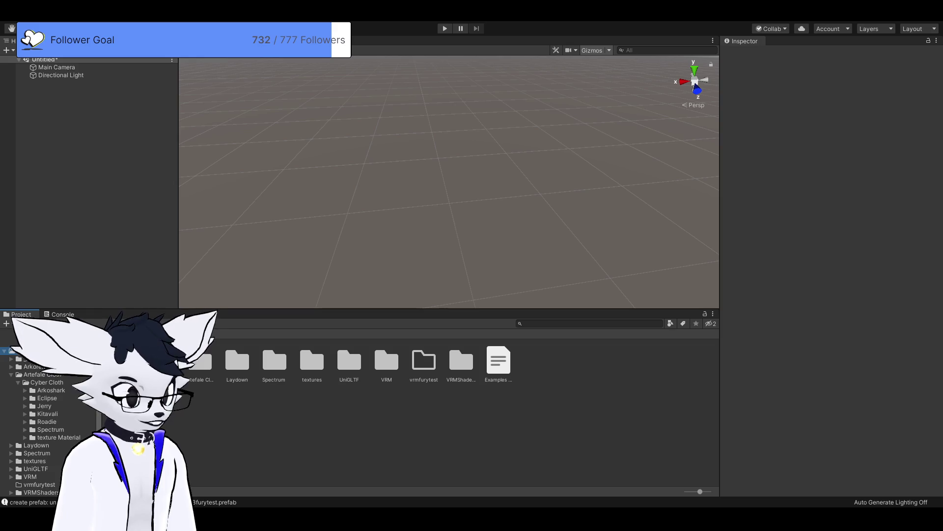
{"action": "double_click", "coordinate": [273, 360]}
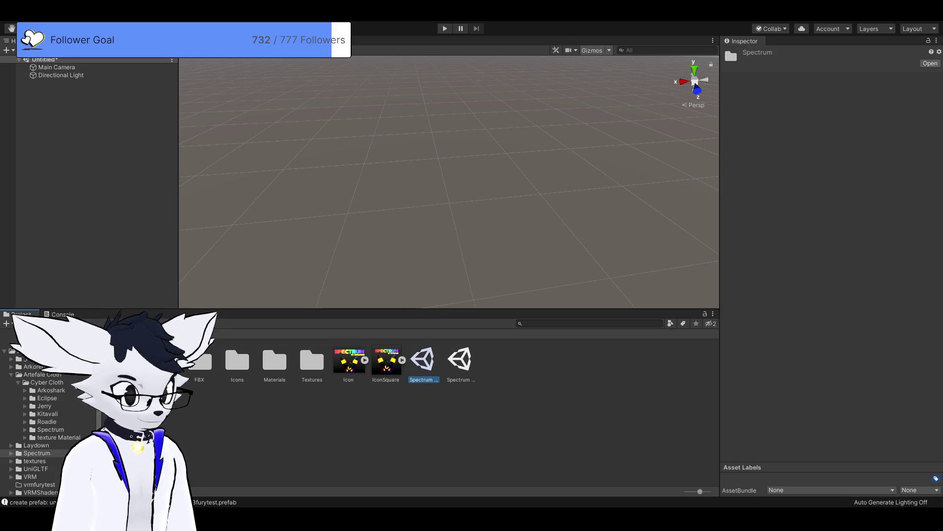
{"action": "key", "text": "Right"}
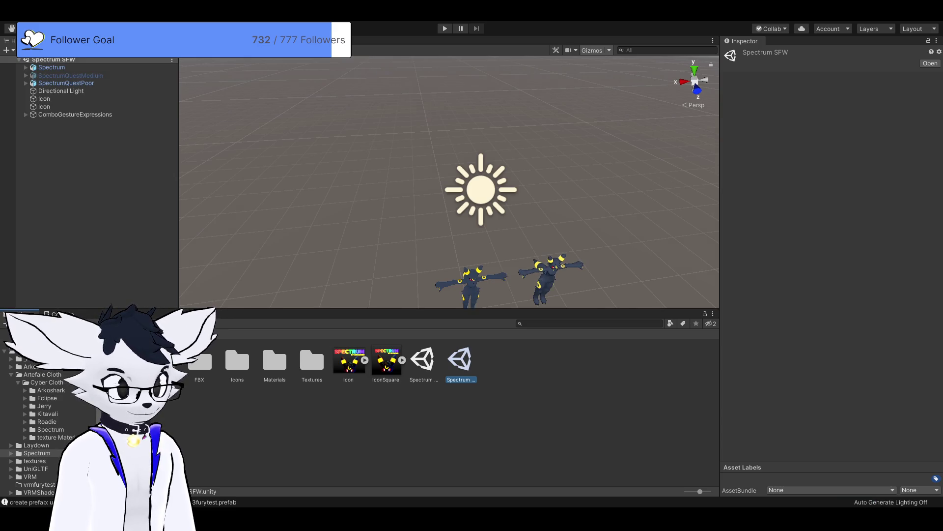
- Delete the SpectrumQuestMedium and SpectrumQuestPoor avatars, then browse back to the Assets folder
{"action": "left_click", "coordinate": [66, 82]}
{"action": "key", "text": "Delete"}
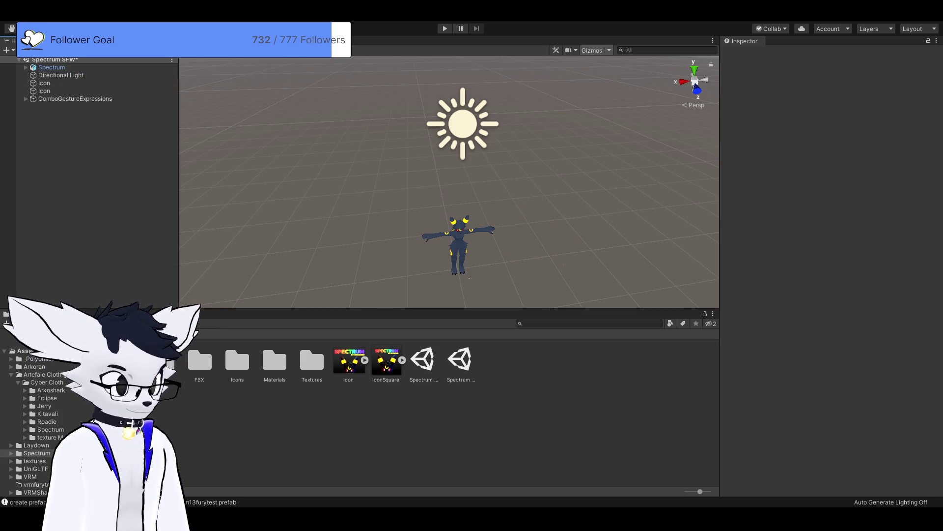
{"action": "key", "text": "BackSpace"}
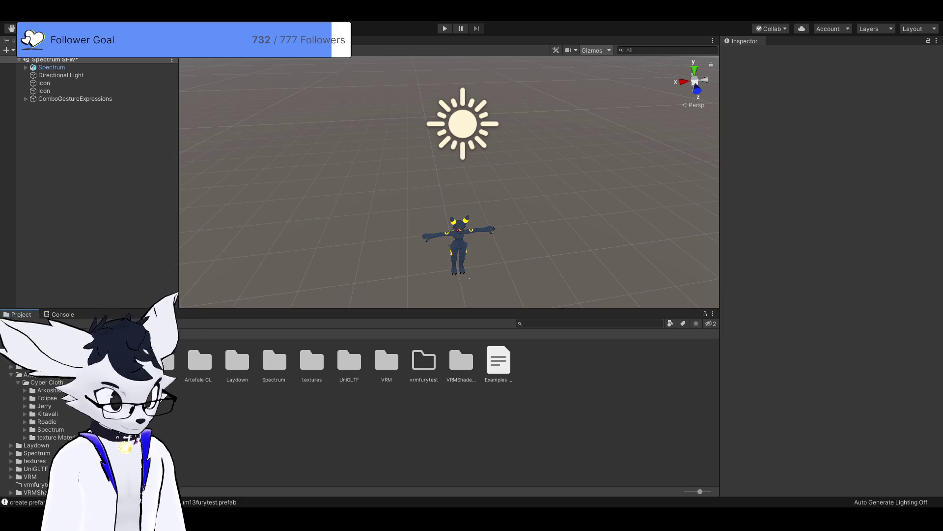
{"action": "double_click", "coordinate": [200, 361]}
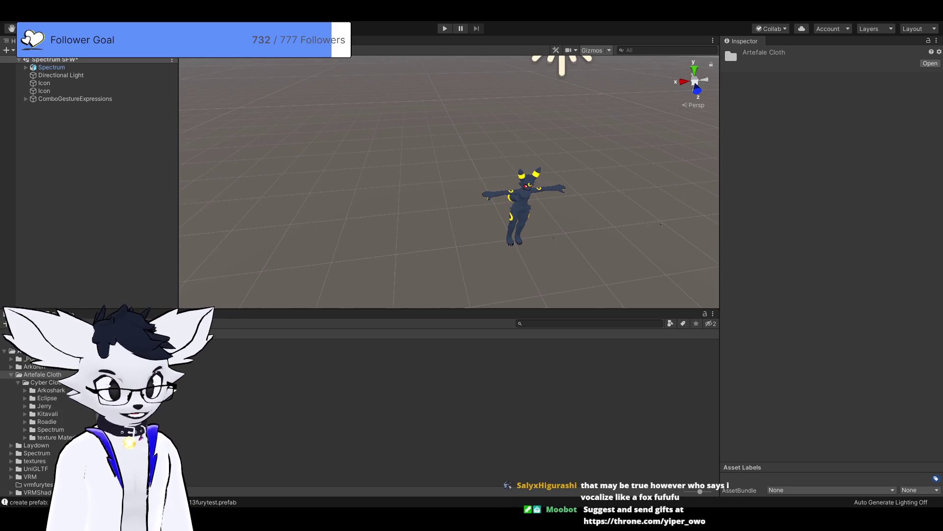
- Delete both Icon sprites from the Spectrum SFW scene
{"action": "left_click", "coordinate": [44, 91]}
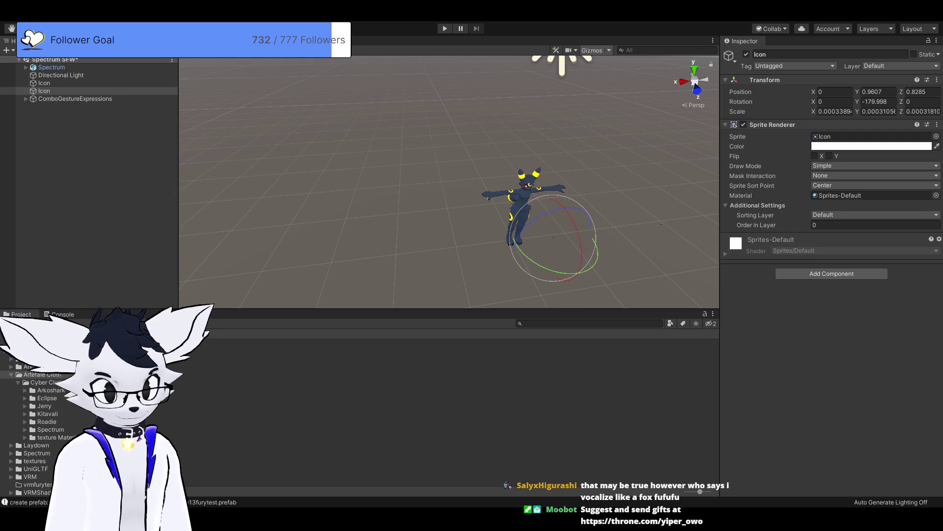
{"action": "key", "text": "q"}
{"action": "left_click_drag", "start_coordinate": [553, 238], "coordinate": [477, 196]}
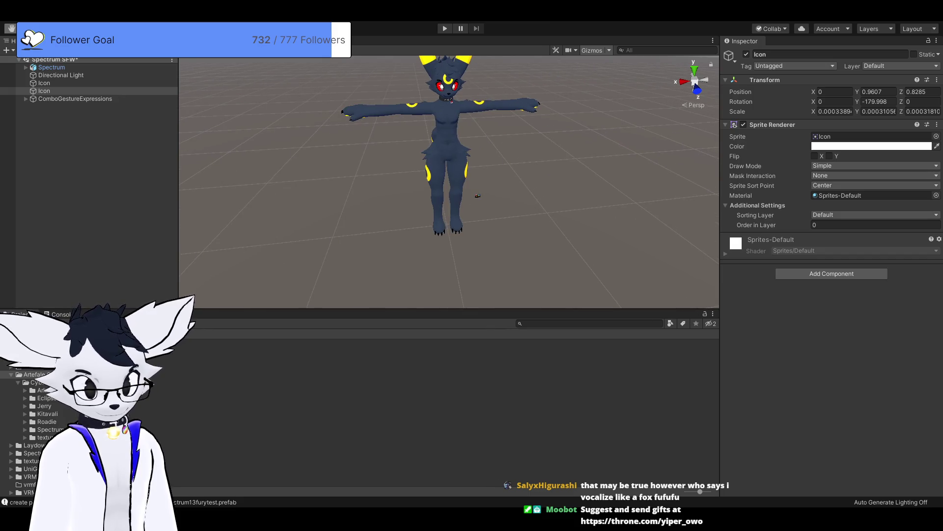
{"action": "key", "text": "f"}
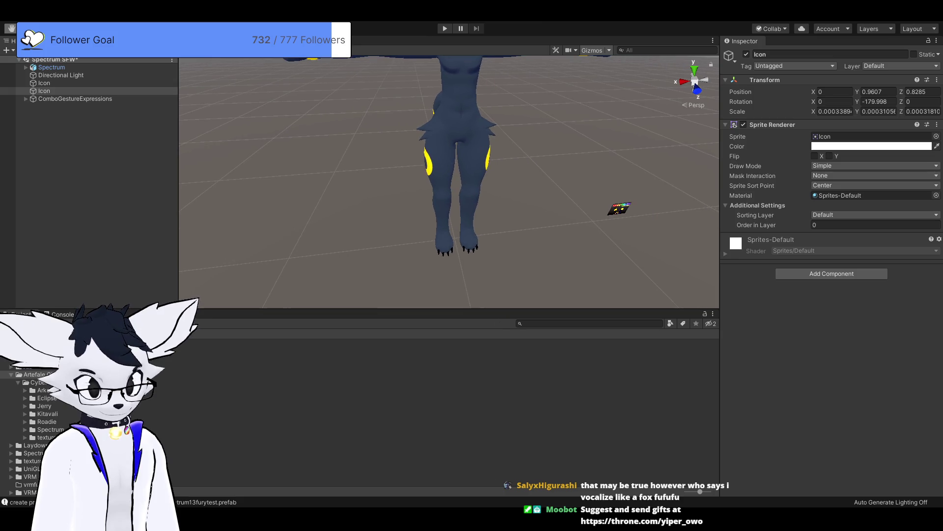
{"action": "key", "text": "w"}
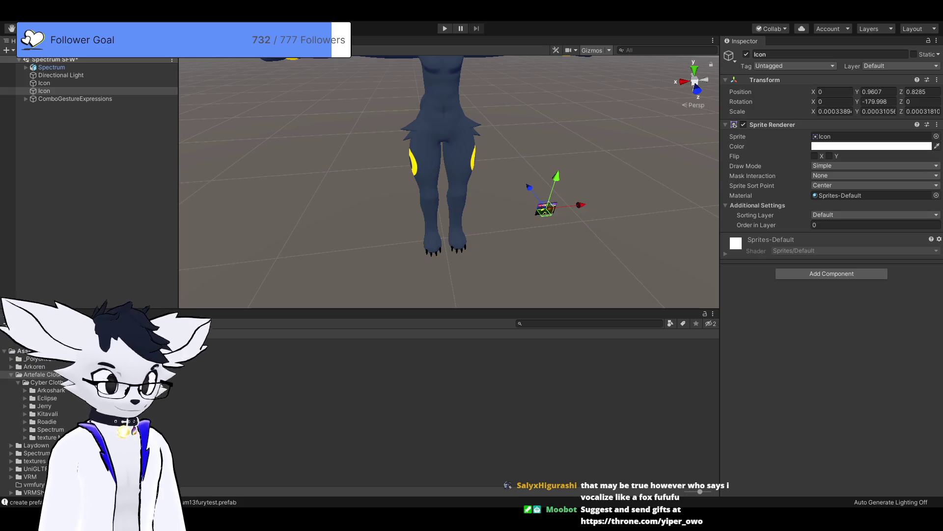
{"action": "key", "text": "Delete"}
{"action": "scroll", "coordinate": [449, 182], "scroll_direction": "down", "scroll_amount": 5}
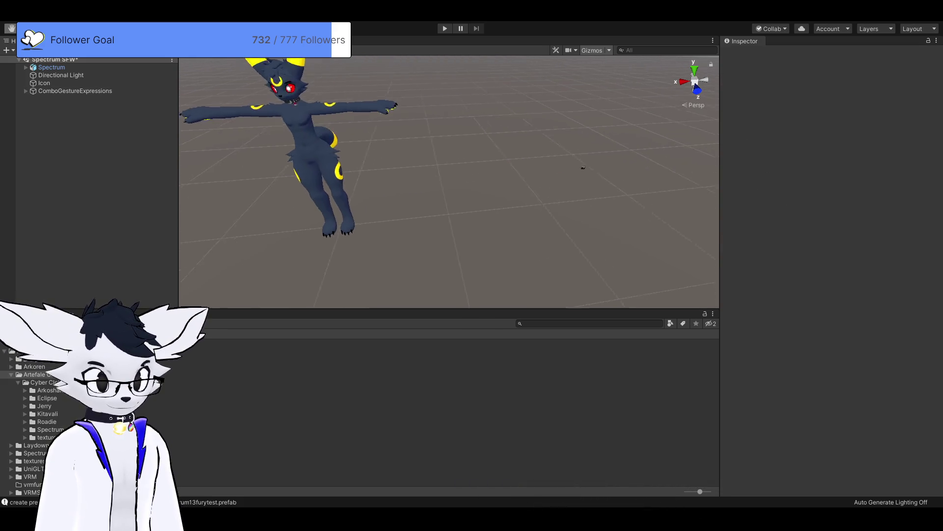
{"action": "left_click", "coordinate": [43, 82]}
{"action": "key", "text": "Delete"}
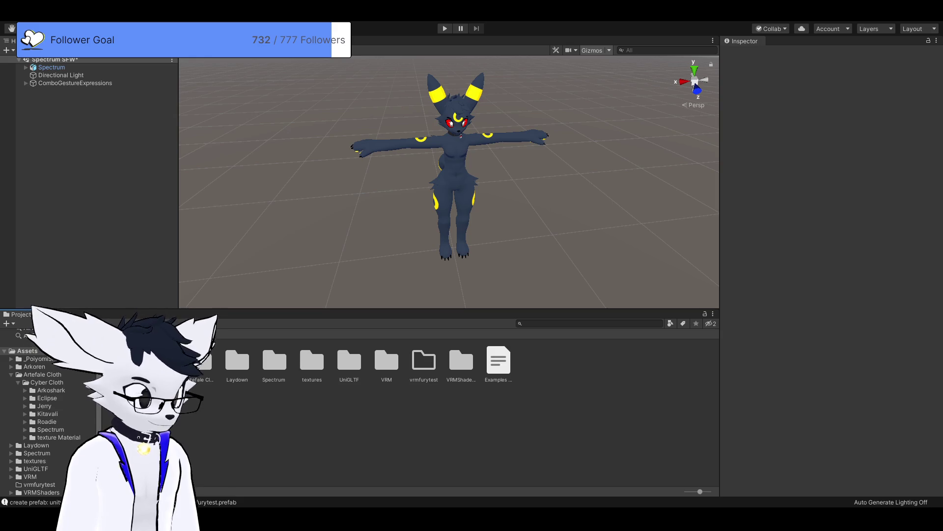
- Browse to Artefale Cloth > Cyber Cloth > Spectrum in the Project panel
{"action": "left_click", "coordinate": [42, 374]}
{"action": "left_click", "coordinate": [46, 382]}
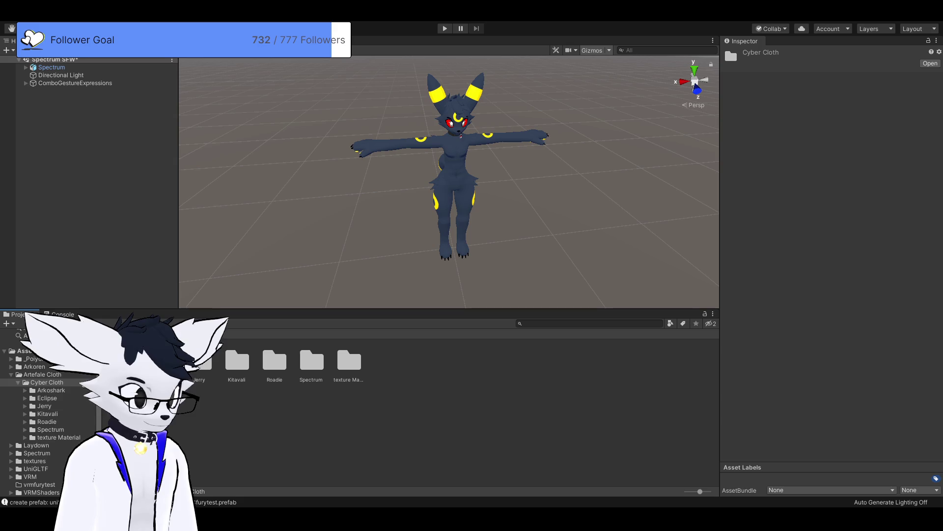
{"action": "double_click", "coordinate": [312, 363]}
- Drop the spm_cybercloth PC prefab into the scene and set its X position to 0
{"action": "left_click", "coordinate": [204, 366]}
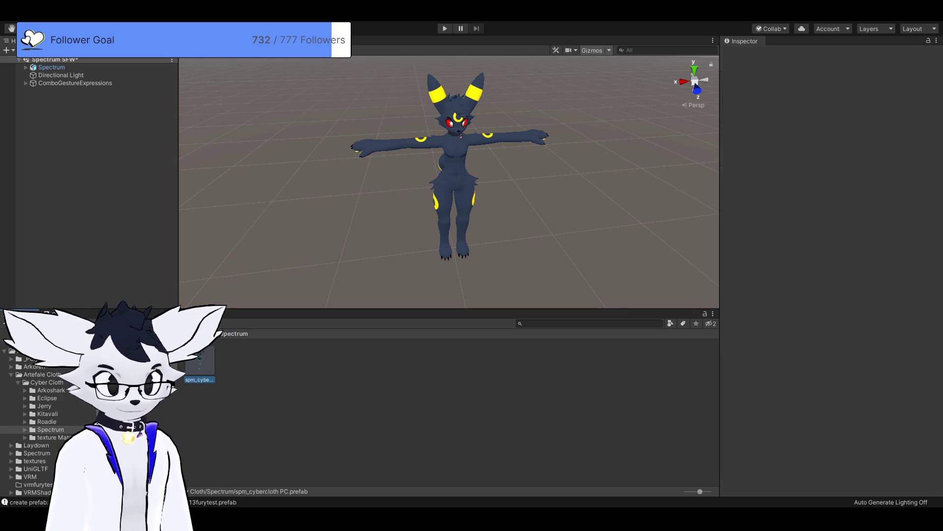
{"action": "left_click_drag", "start_coordinate": [191, 280], "coordinate": [270, 164]}
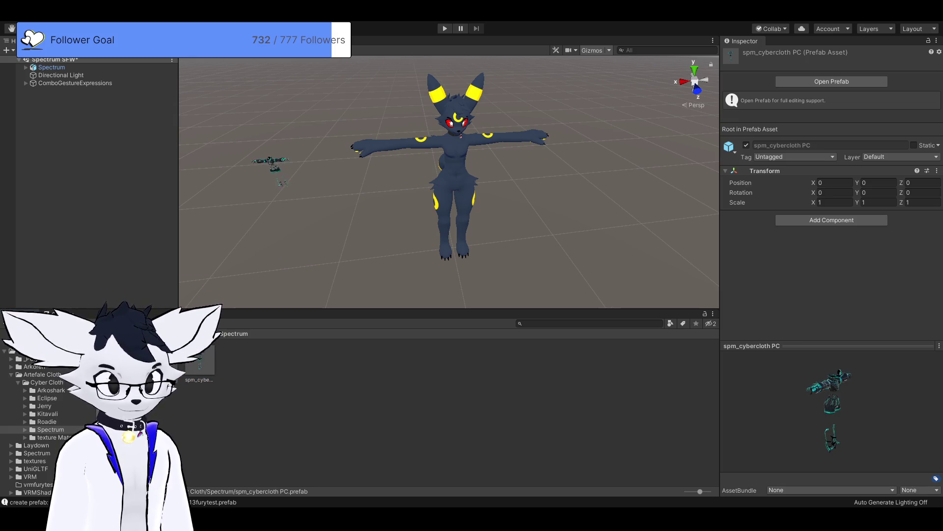
{"action": "left_click", "coordinate": [836, 100]}
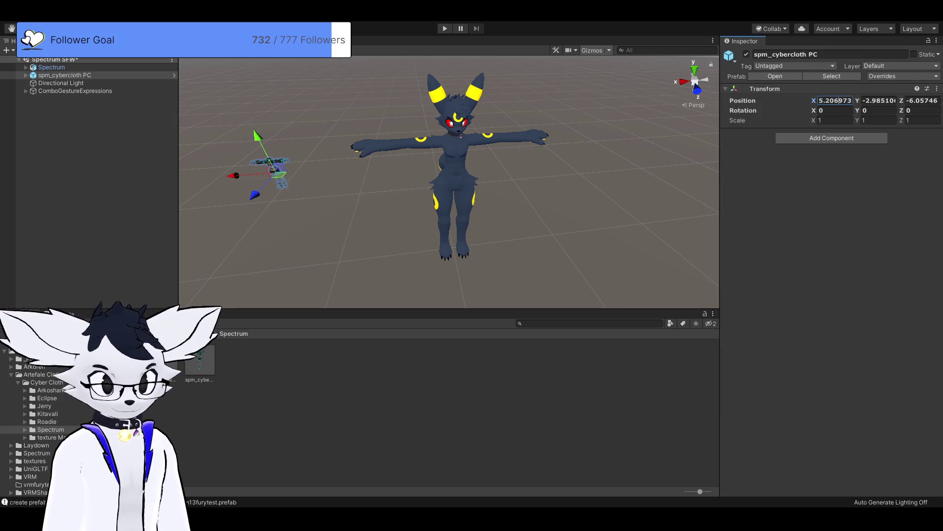
{"action": "left_click", "coordinate": [843, 100]}
{"action": "type", "text": "0"}
{"action": "key", "text": "ctrl+a"}
{"action": "type", "text": "0"}
{"action": "key", "text": "Tab"}
- Set the outfit's Y and Z positions to 0, correcting a mistyped Y value
{"action": "left_click", "coordinate": [868, 101]}
{"action": "type", "text": "0"}
{"action": "key", "text": "Tab"}
{"action": "type", "text": "0"}
{"action": "key", "text": "shift+Tab"}
{"action": "key", "text": "BackSpace"}
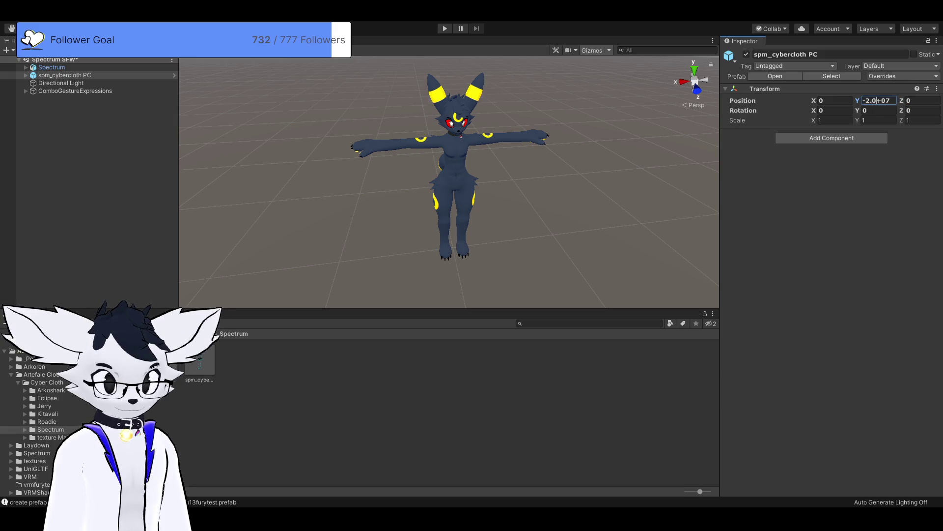
{"action": "key", "text": "ctrl+a"}
{"action": "type", "text": "0"}
{"action": "left_click", "coordinate": [695, 87]}
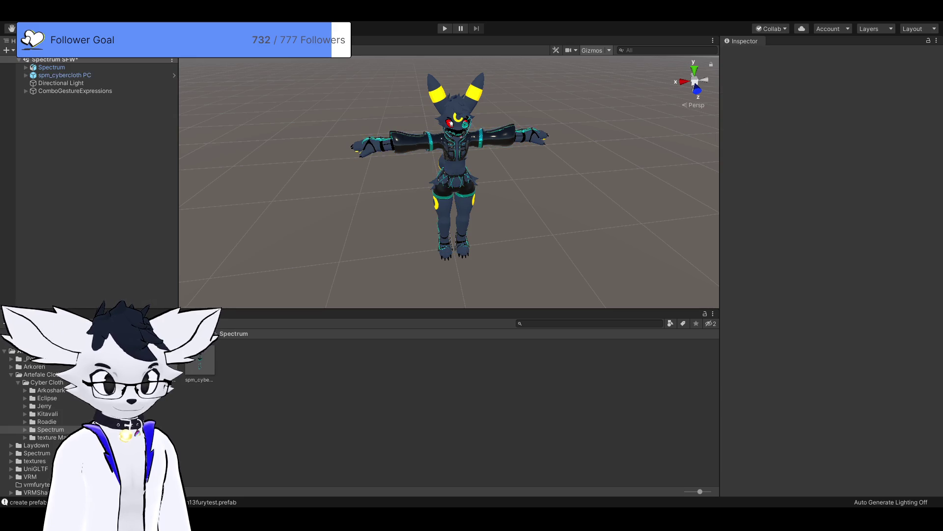
{"action": "scroll", "coordinate": [694, 88], "scroll_direction": "up", "scroll_amount": 3}
{"action": "scroll", "coordinate": [449, 181], "scroll_direction": "up", "scroll_amount": 5}
{"action": "scroll", "coordinate": [448, 182], "scroll_direction": "down", "scroll_amount": 4}
{"action": "scroll", "coordinate": [449, 182], "scroll_direction": "up", "scroll_amount": 4}
{"action": "scroll", "coordinate": [449, 181], "scroll_direction": "down", "scroll_amount": 5}
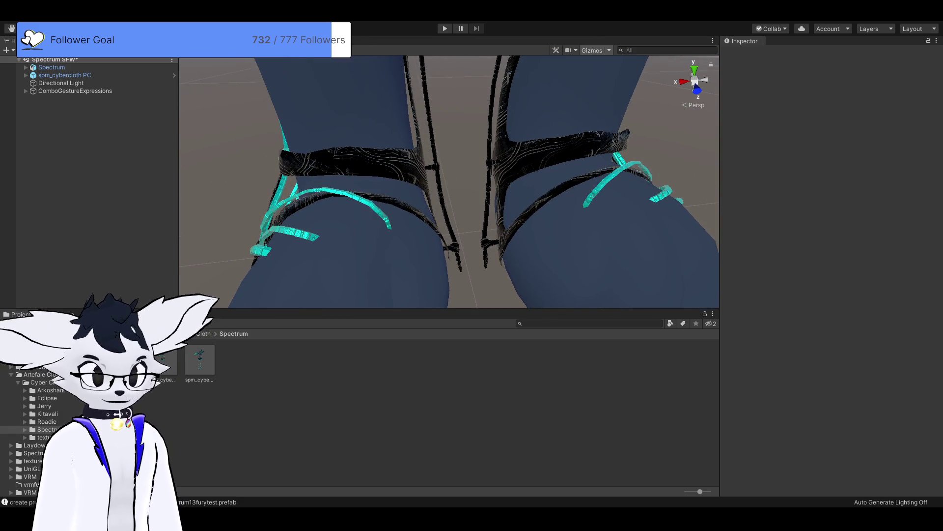
{"action": "scroll", "coordinate": [449, 181], "scroll_direction": "up", "scroll_amount": 3}
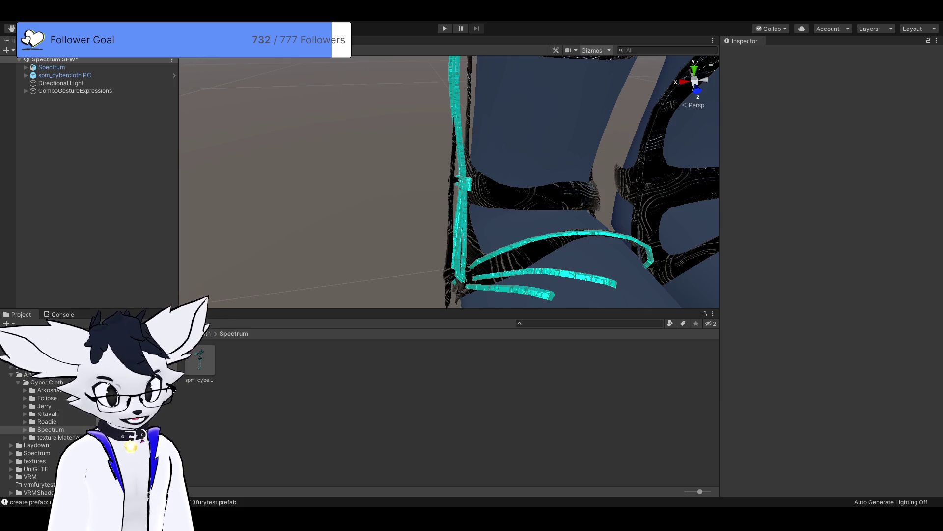
{"action": "left_click_drag", "start_coordinate": [448, 181], "coordinate": [393, 143]}
{"action": "scroll", "coordinate": [449, 181], "scroll_direction": "up", "scroll_amount": 10}
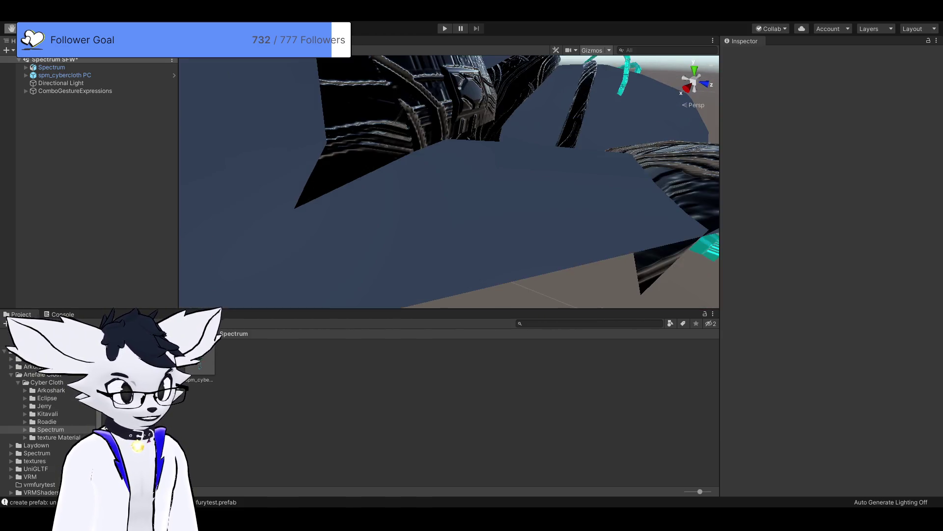
{"action": "scroll", "coordinate": [449, 181], "scroll_direction": "up", "scroll_amount": 8}
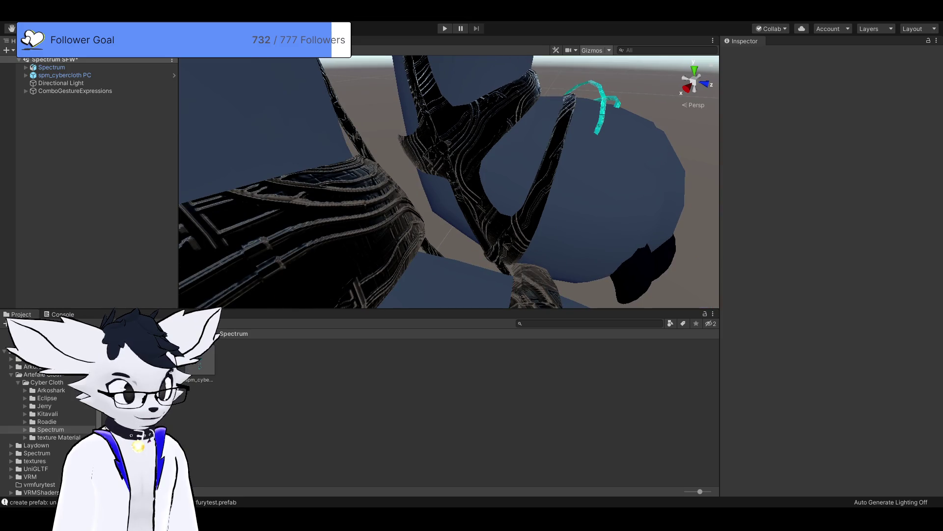
{"action": "scroll", "coordinate": [449, 181], "scroll_direction": "down", "scroll_amount": 6}
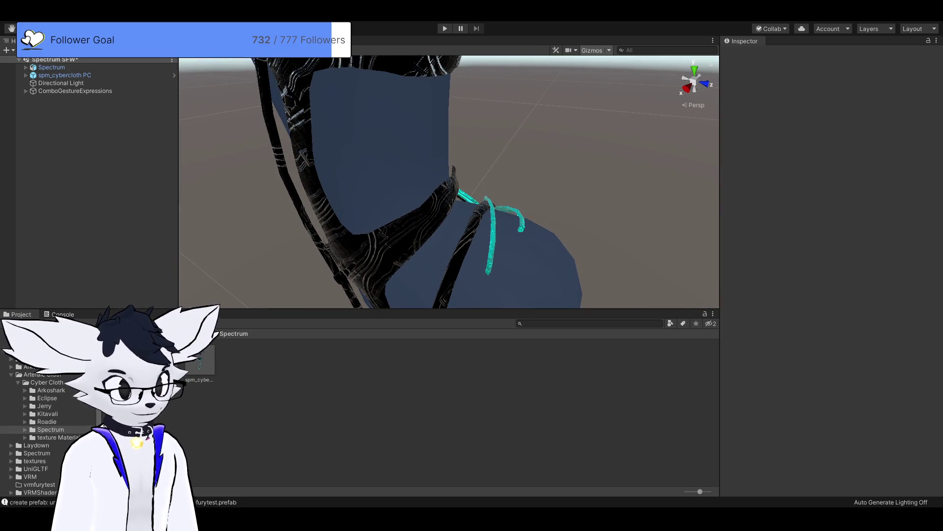
{"action": "scroll", "coordinate": [448, 181], "scroll_direction": "up", "scroll_amount": 5}
{"action": "scroll", "coordinate": [449, 181], "scroll_direction": "up", "scroll_amount": 5}
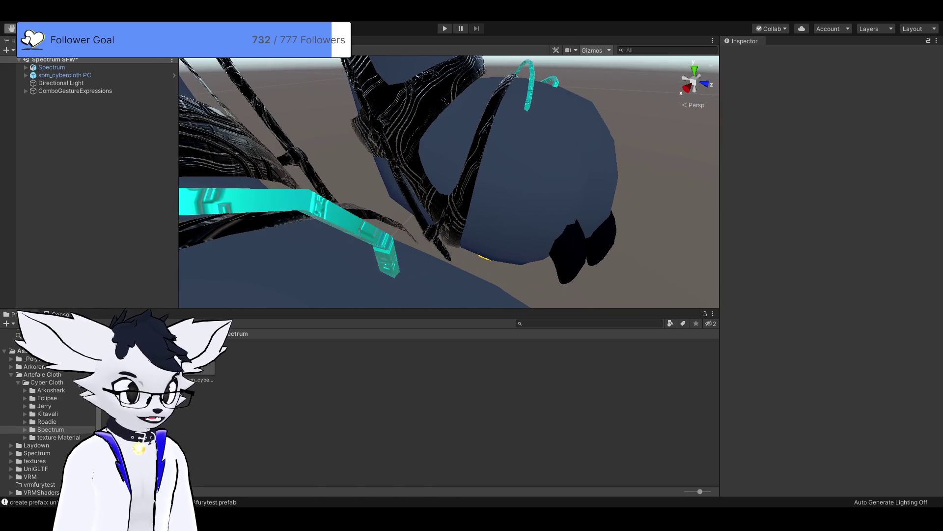
{"action": "scroll", "coordinate": [448, 181], "scroll_direction": "down", "scroll_amount": 5}
{"action": "scroll", "coordinate": [449, 181], "scroll_direction": "up", "scroll_amount": 5}
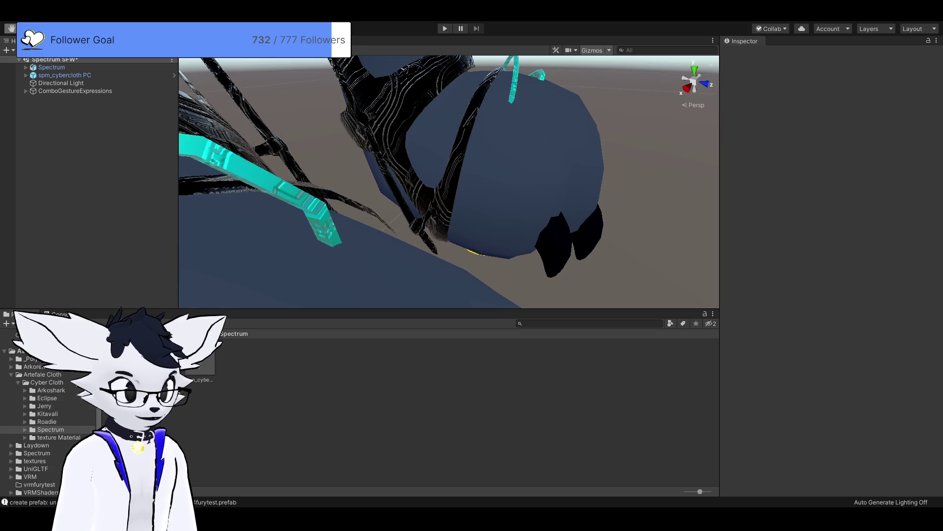
{"action": "scroll", "coordinate": [449, 181], "scroll_direction": "down", "scroll_amount": 5}
{"action": "scroll", "coordinate": [449, 181], "scroll_direction": "up", "scroll_amount": 3}
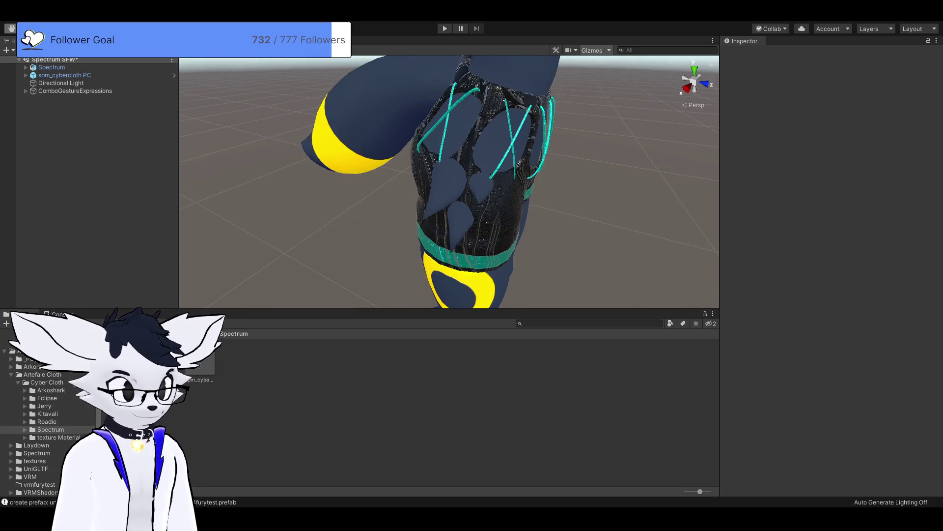
{"action": "scroll", "coordinate": [449, 181], "scroll_direction": "down", "scroll_amount": 5}
{"action": "scroll", "coordinate": [448, 181], "scroll_direction": "up", "scroll_amount": 5}
{"action": "mouse_move", "coordinate": [449, 182]}
{"action": "left_mouse_down"}
{"action": "mouse_move", "coordinate": [375, 182]}
{"action": "mouse_move", "coordinate": [434, 182]}
{"action": "mouse_move", "coordinate": [424, 183]}
{"action": "left_mouse_up"}
{"action": "scroll", "coordinate": [449, 181], "scroll_direction": "up", "scroll_amount": 5}
{"action": "scroll", "coordinate": [448, 182], "scroll_direction": "down", "scroll_amount": 5}
{"action": "scroll", "coordinate": [449, 181], "scroll_direction": "up", "scroll_amount": 5}
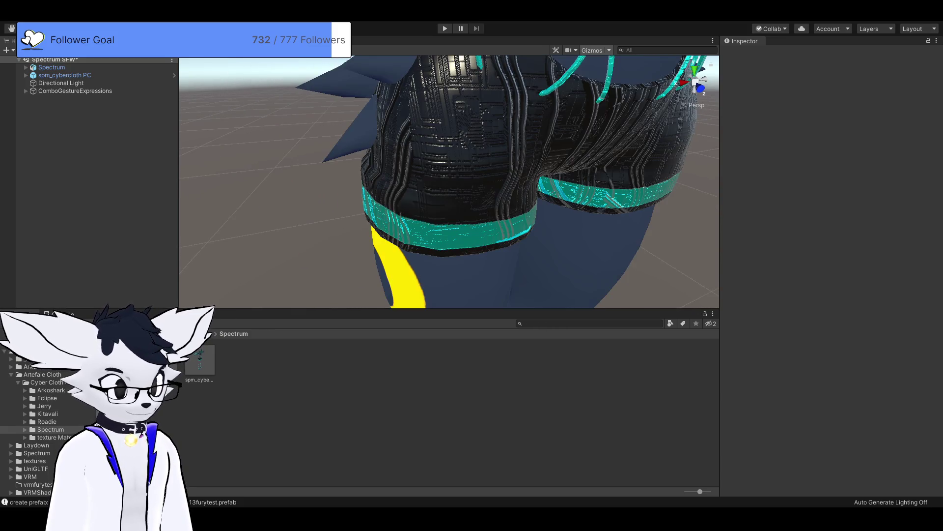
{"action": "scroll", "coordinate": [449, 182], "scroll_direction": "down", "scroll_amount": 5}
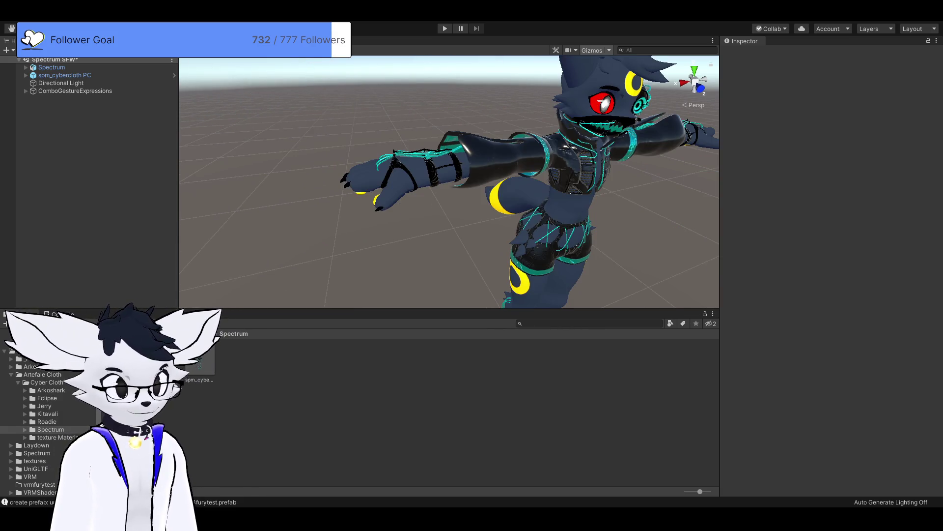
{"action": "scroll", "coordinate": [449, 182], "scroll_direction": "up", "scroll_amount": 5}
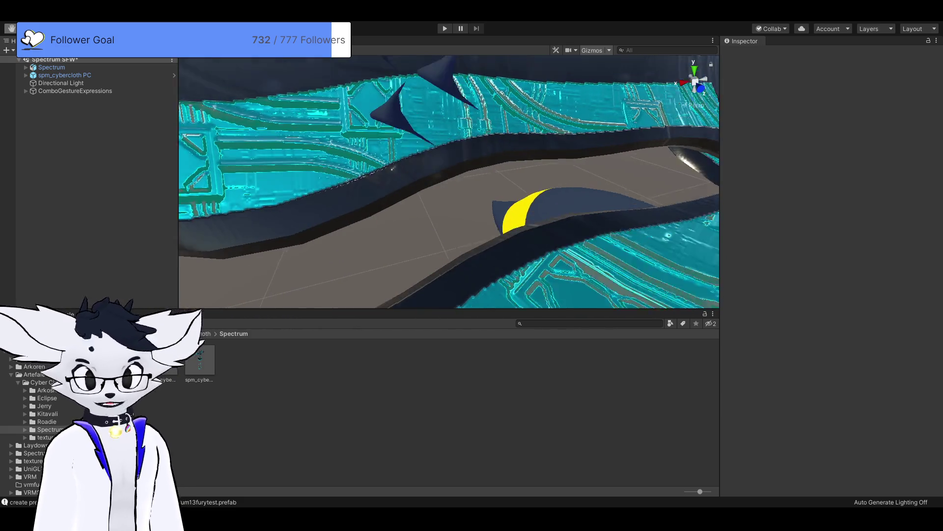
{"action": "scroll", "coordinate": [449, 182], "scroll_direction": "down", "scroll_amount": 5}
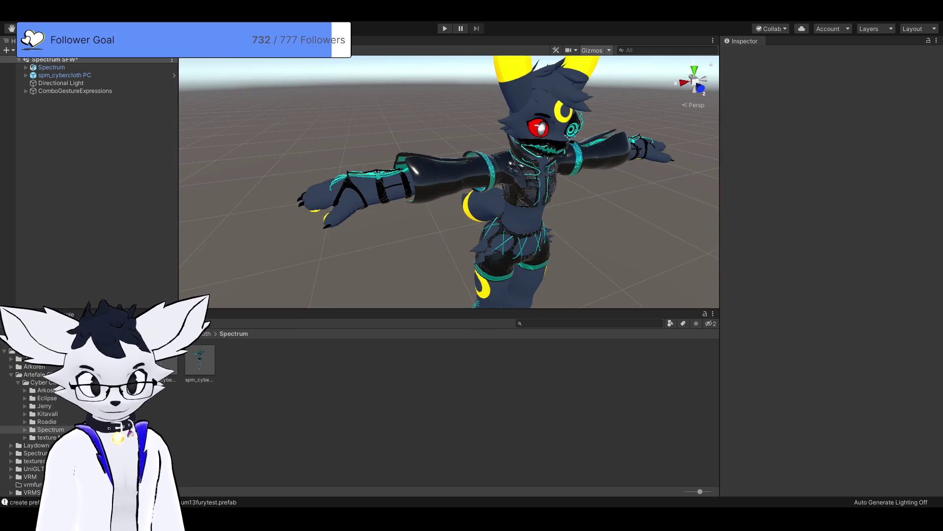
{"action": "scroll", "coordinate": [449, 181], "scroll_direction": "up", "scroll_amount": 5}
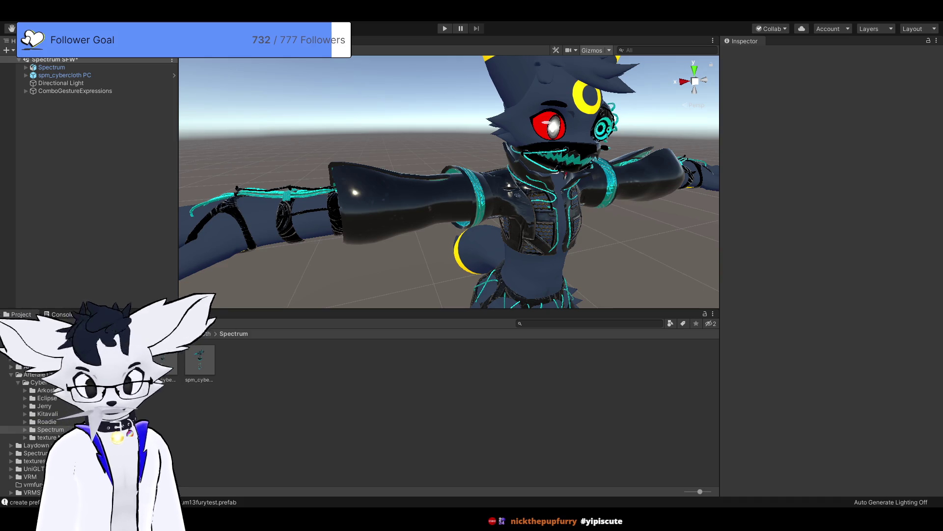
- Expand Spectrum and spm_cybercloth PC in the Hierarchy to list their child objects
{"action": "left_click", "coordinate": [25, 67]}
{"action": "left_click", "coordinate": [26, 106]}
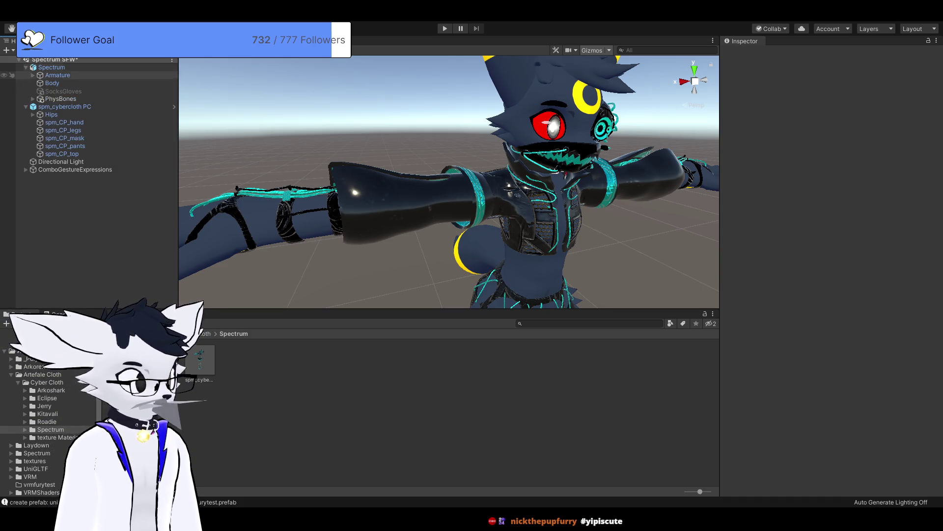
- Expand the avatar's Armature > Hips to show its bones, then select the outfit's Hips
{"action": "left_click", "coordinate": [64, 107]}
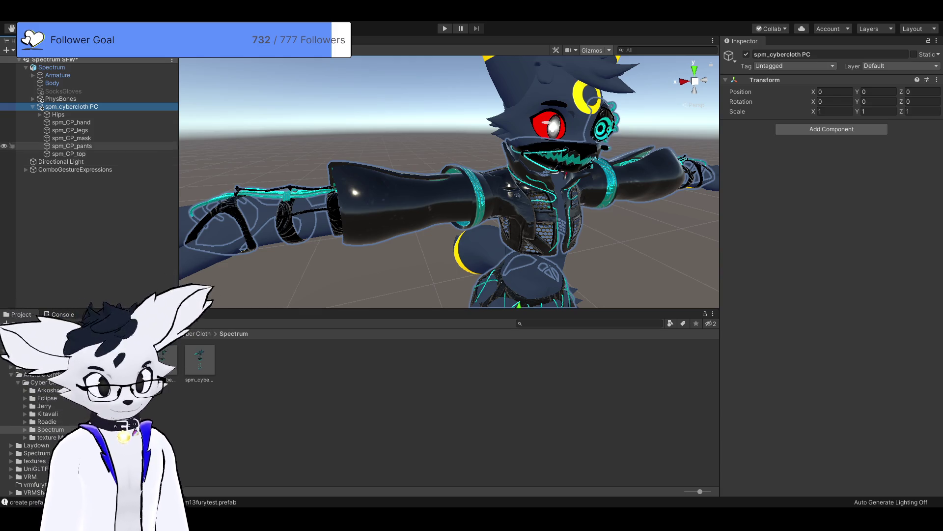
{"action": "left_click", "coordinate": [32, 75]}
{"action": "left_click", "coordinate": [39, 83]}
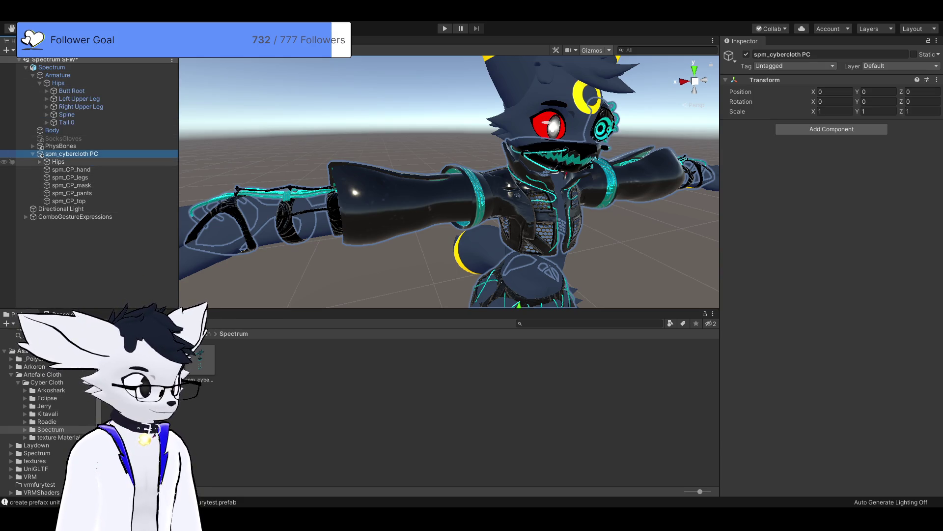
{"action": "left_click", "coordinate": [58, 161]}
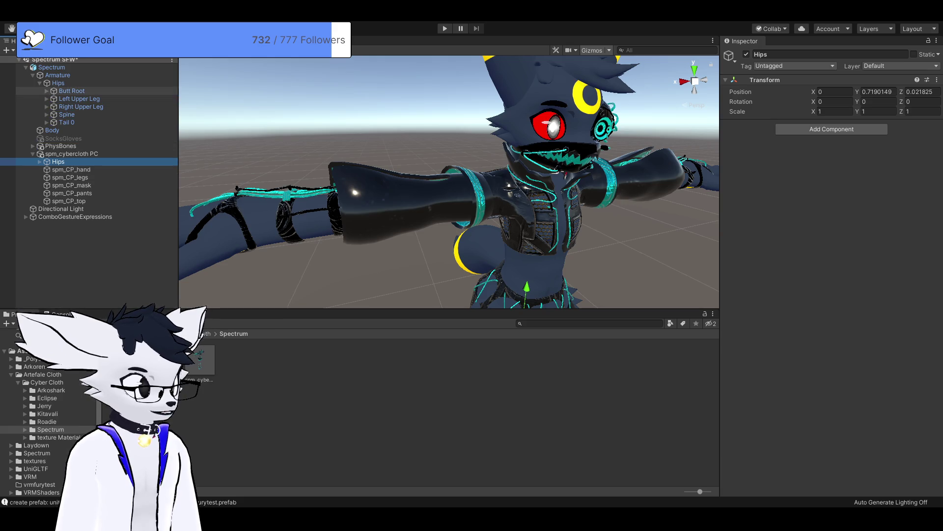
- Nest the outfit's Hips, Butt Root, Left/Right Butt and Butt_end bones under the avatar's matching bones
{"action": "left_click_drag", "start_coordinate": [58, 161], "coordinate": [54, 83]}
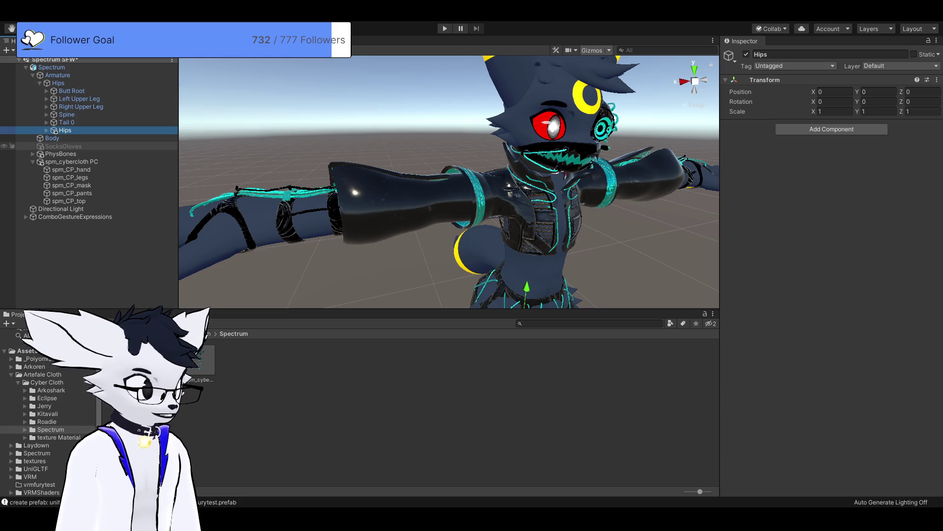
{"action": "key", "text": "Right"}
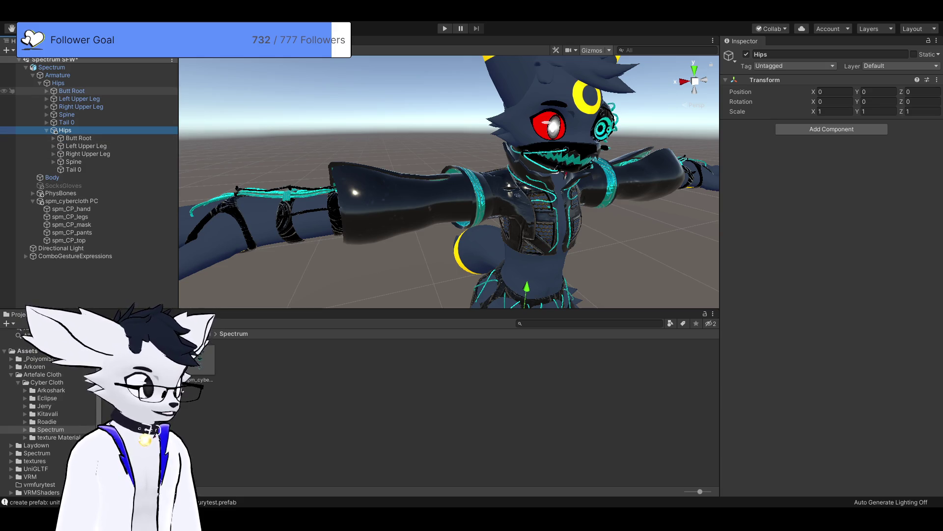
{"action": "left_click", "coordinate": [78, 137]}
{"action": "left_click_drag", "start_coordinate": [78, 106], "coordinate": [72, 90]}
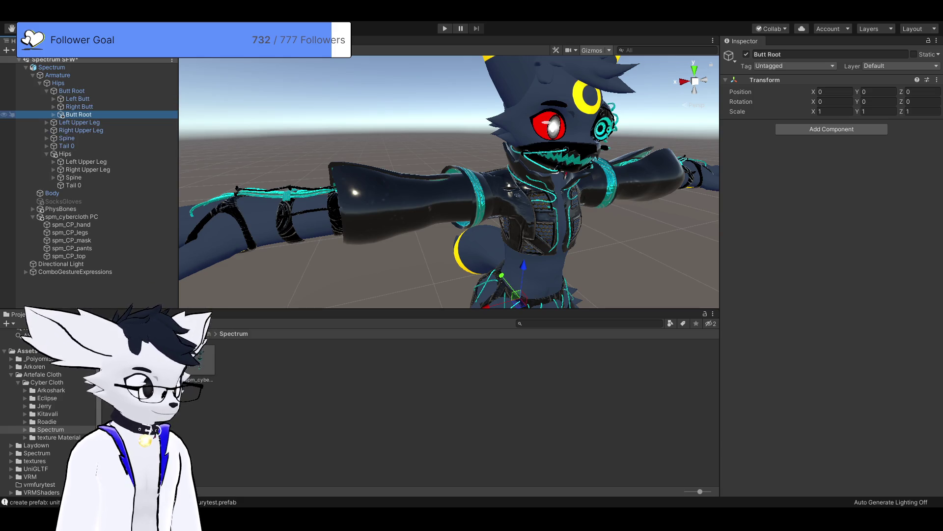
{"action": "left_click", "coordinate": [53, 114]}
{"action": "left_click", "coordinate": [54, 98]}
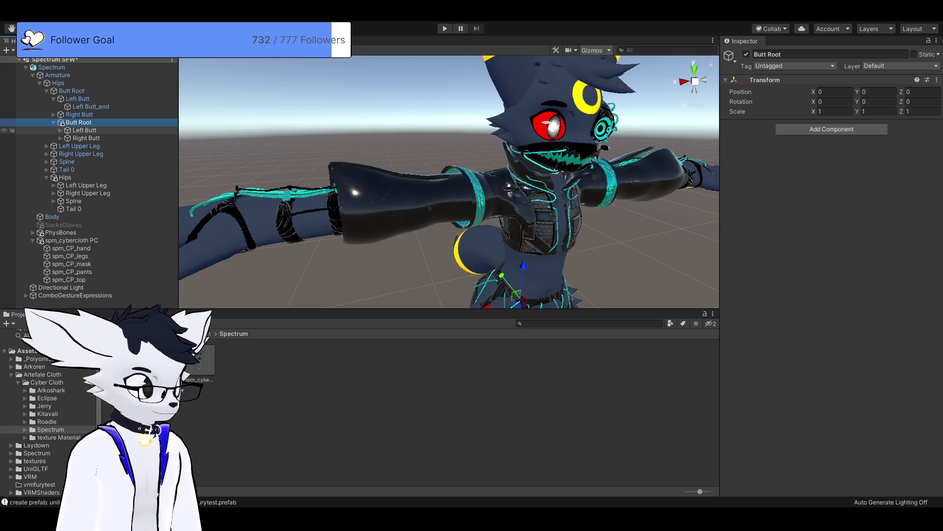
{"action": "mouse_move", "coordinate": [84, 131]}
{"action": "left_mouse_down"}
{"action": "mouse_move", "coordinate": [77, 98]}
{"action": "mouse_move", "coordinate": [91, 118]}
{"action": "mouse_move", "coordinate": [91, 106]}
{"action": "left_mouse_up"}
{"action": "left_click", "coordinate": [60, 114]}
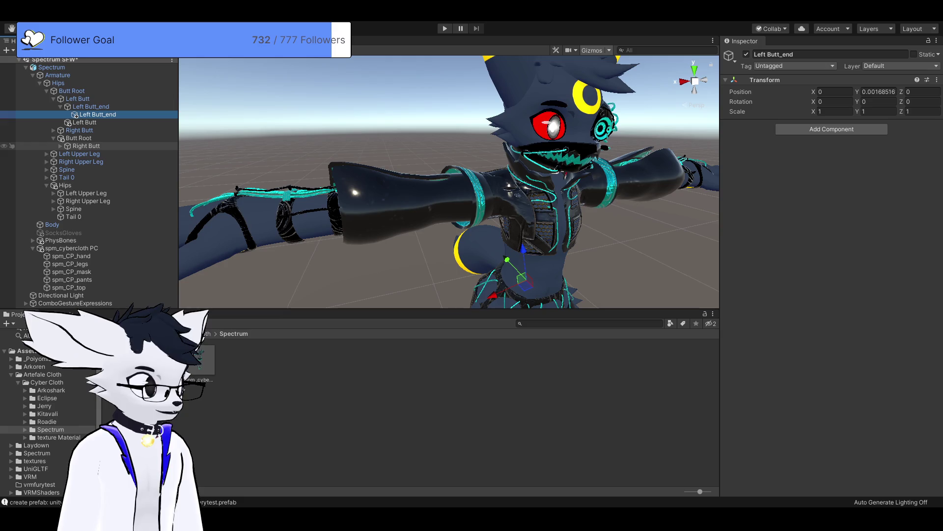
{"action": "left_click_drag", "start_coordinate": [86, 146], "coordinate": [81, 130]}
{"action": "left_click", "coordinate": [60, 145]}
{"action": "left_click", "coordinate": [98, 153]}
{"action": "left_click_drag", "start_coordinate": [93, 139], "coordinate": [92, 138]}
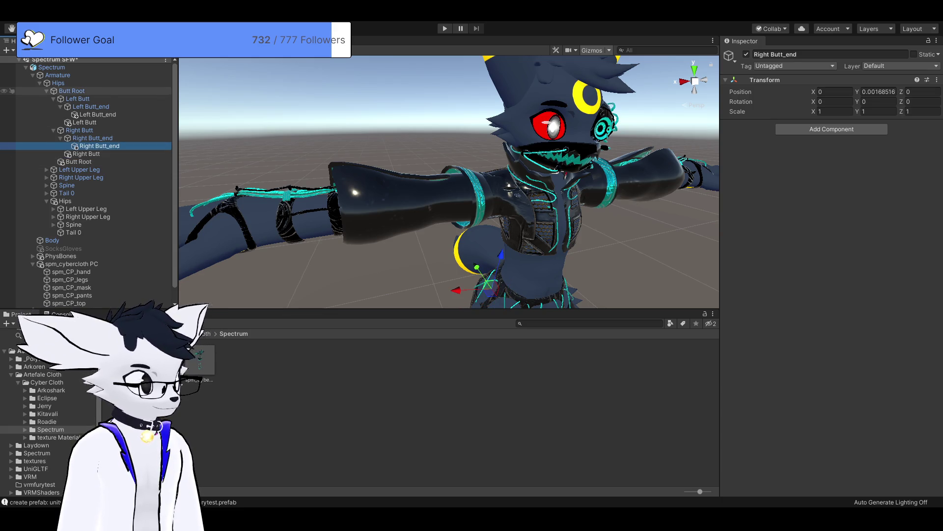
{"action": "left_click", "coordinate": [46, 91]}
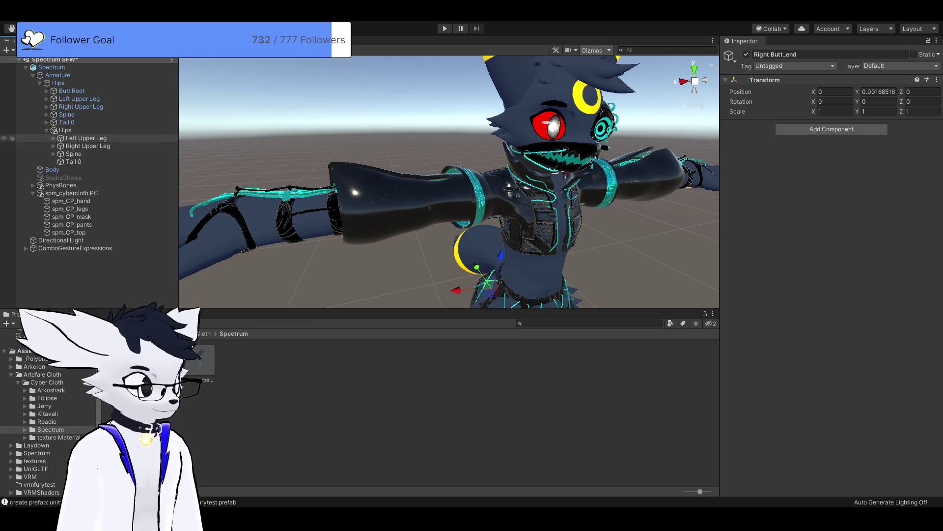
- Nest the outfit's left and right leg and foot bones and its Spine under the avatar's
{"action": "mouse_move", "coordinate": [86, 138]}
{"action": "left_mouse_down"}
{"action": "mouse_move", "coordinate": [86, 99]}
{"action": "mouse_move", "coordinate": [86, 122]}
{"action": "mouse_move", "coordinate": [76, 123]}
{"action": "mouse_move", "coordinate": [79, 115]}
{"action": "left_mouse_up"}
{"action": "left_click", "coordinate": [60, 122]}
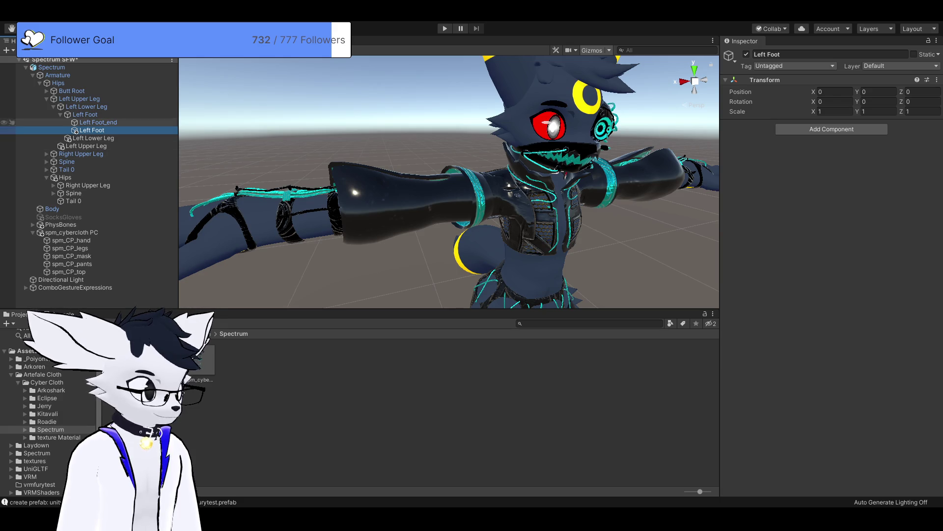
{"action": "left_click", "coordinate": [47, 99]}
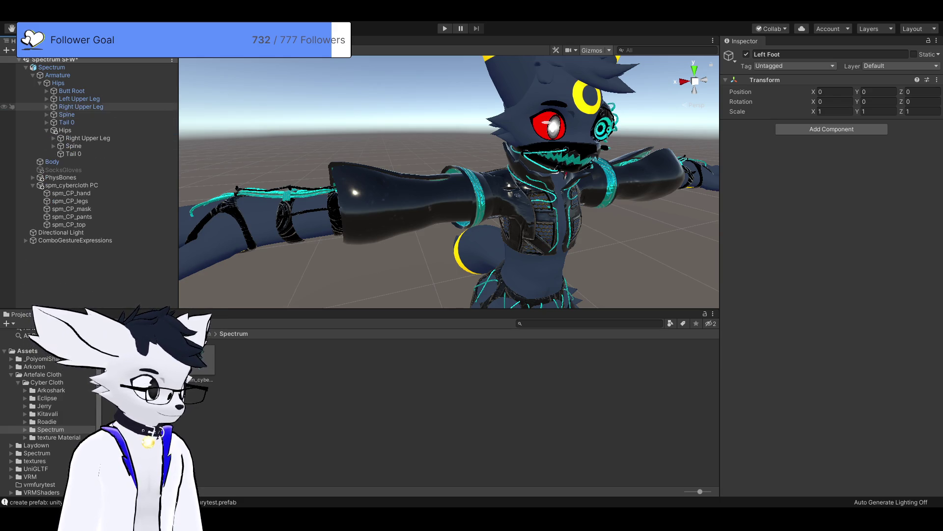
{"action": "left_click_drag", "start_coordinate": [86, 138], "coordinate": [82, 108]}
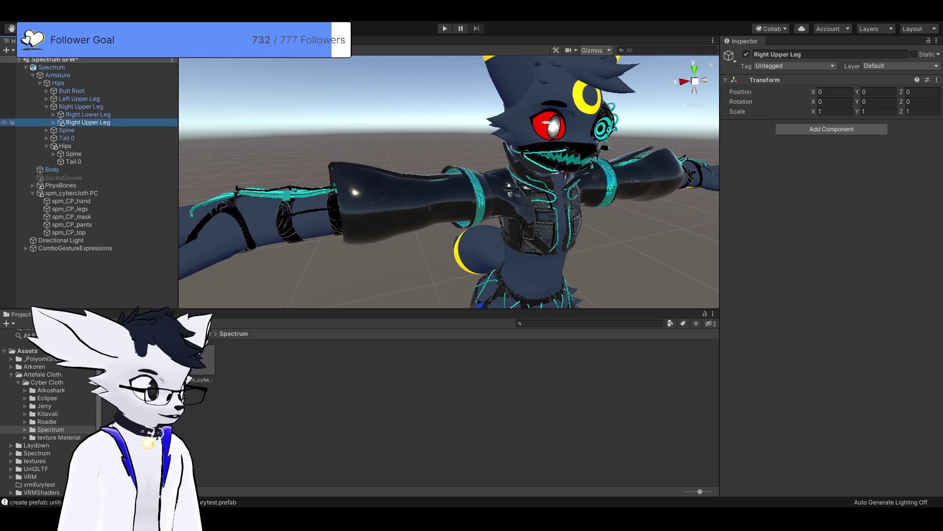
{"action": "left_click", "coordinate": [54, 122]}
{"action": "left_click", "coordinate": [95, 130]}
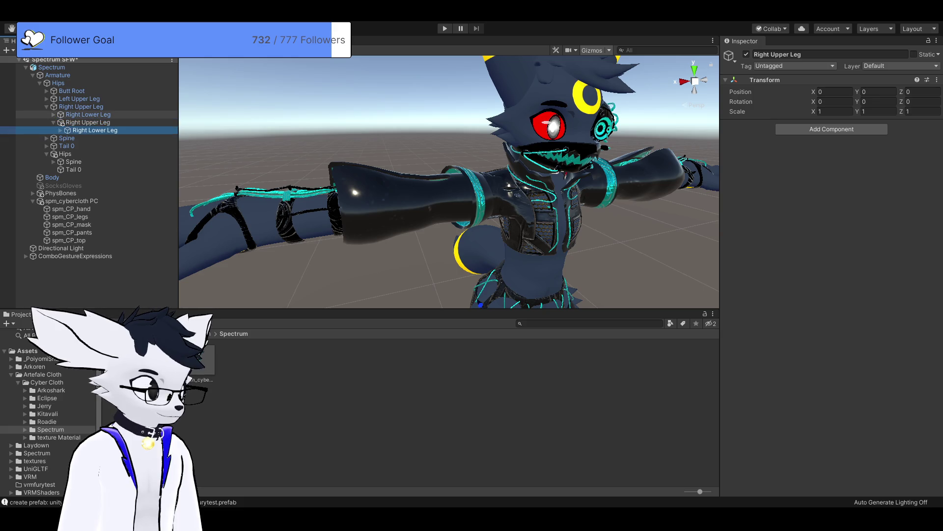
{"action": "mouse_move", "coordinate": [95, 130]}
{"action": "left_mouse_down"}
{"action": "mouse_move", "coordinate": [89, 115]}
{"action": "mouse_move", "coordinate": [86, 122]}
{"action": "left_mouse_up"}
{"action": "left_click", "coordinate": [93, 138]}
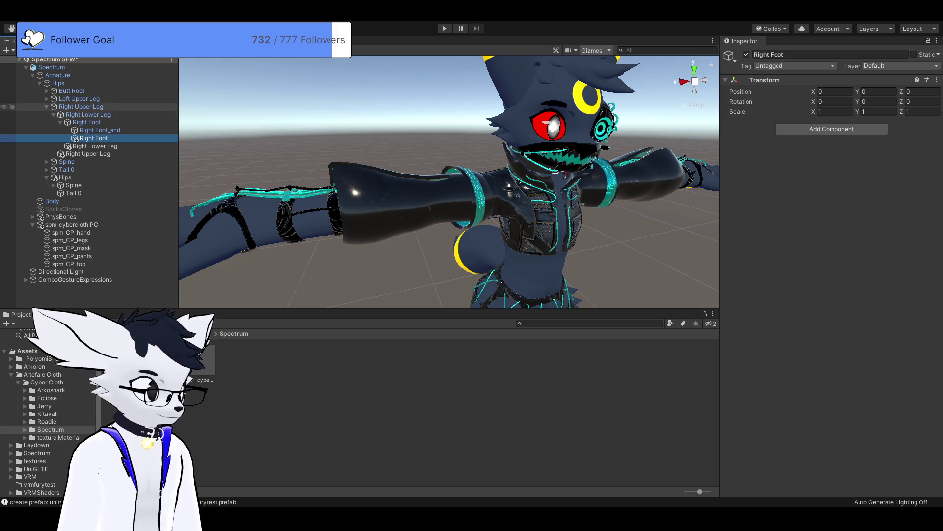
{"action": "left_click", "coordinate": [81, 107]}
{"action": "left_click", "coordinate": [47, 106]}
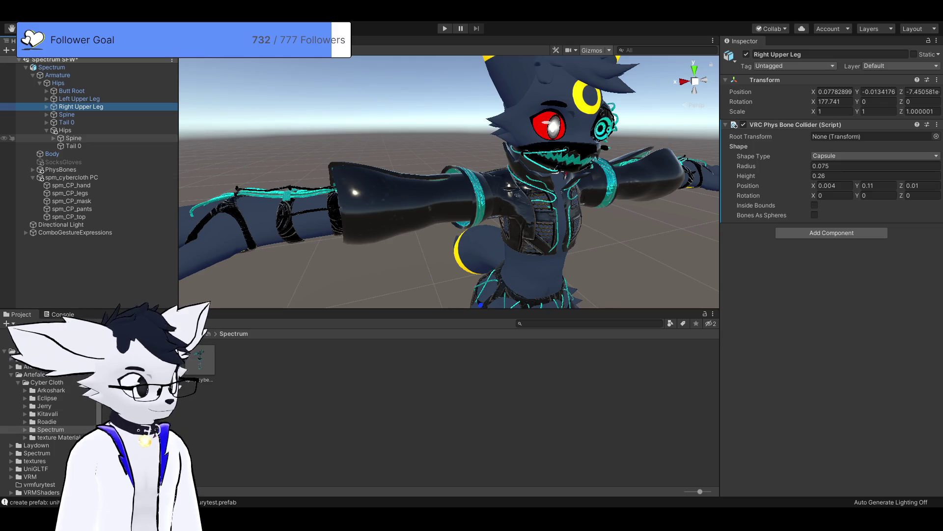
{"action": "left_click_drag", "start_coordinate": [74, 139], "coordinate": [67, 115]}
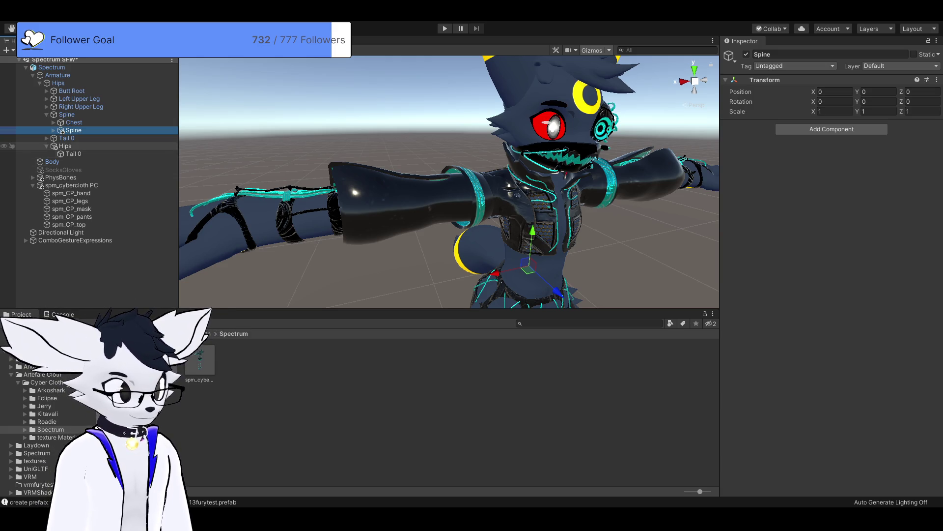
- Nest the outfit's Chest, Breast Root and Right Breast under the avatar's matching bones
{"action": "key", "text": "Right"}
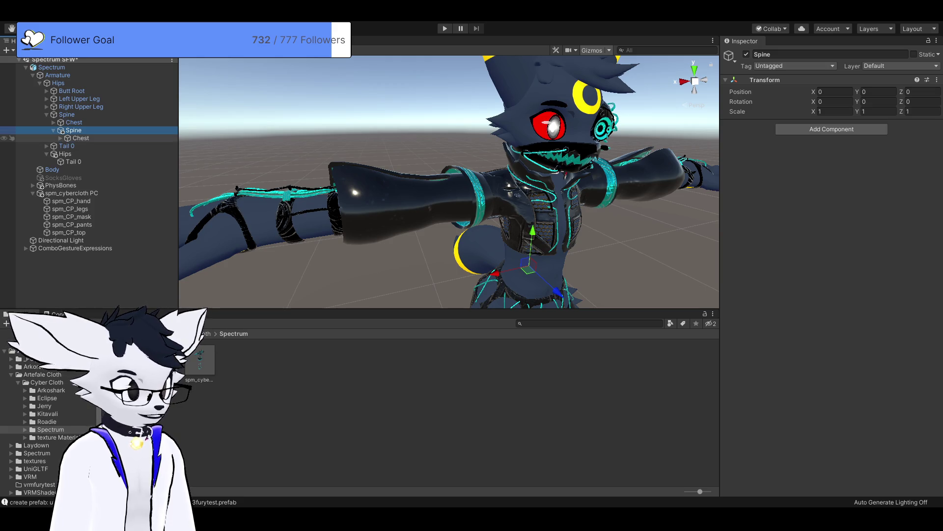
{"action": "left_click_drag", "start_coordinate": [78, 137], "coordinate": [73, 122]}
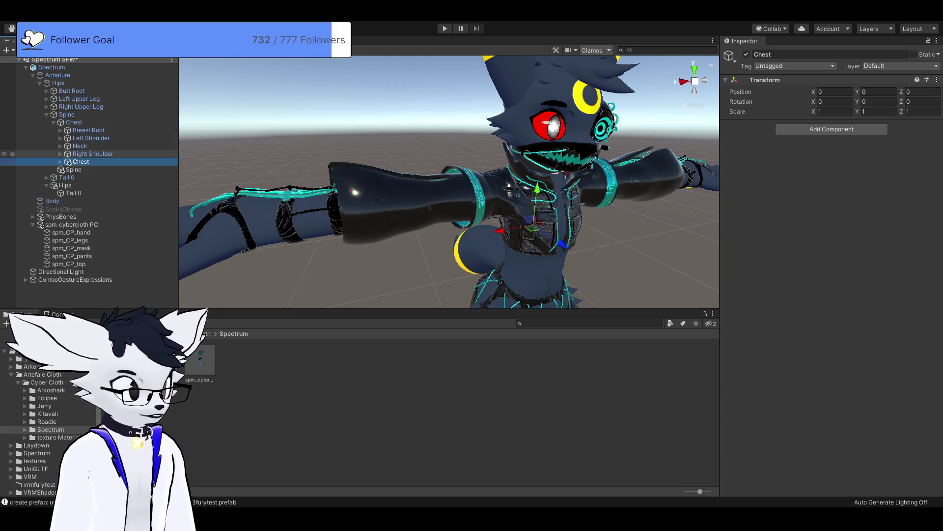
{"action": "key", "text": "Right"}
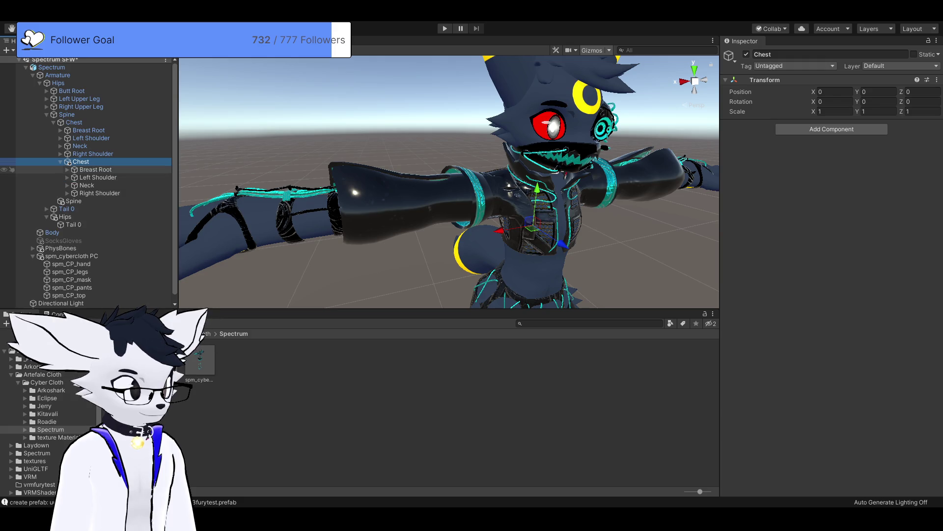
{"action": "mouse_move", "coordinate": [96, 169]}
{"action": "left_mouse_down"}
{"action": "mouse_move", "coordinate": [89, 130]}
{"action": "mouse_move", "coordinate": [93, 157]}
{"action": "mouse_move", "coordinate": [93, 140]}
{"action": "mouse_move", "coordinate": [107, 146]}
{"action": "left_mouse_up"}
{"action": "key", "text": "Right"}
{"action": "key", "text": "Right"}
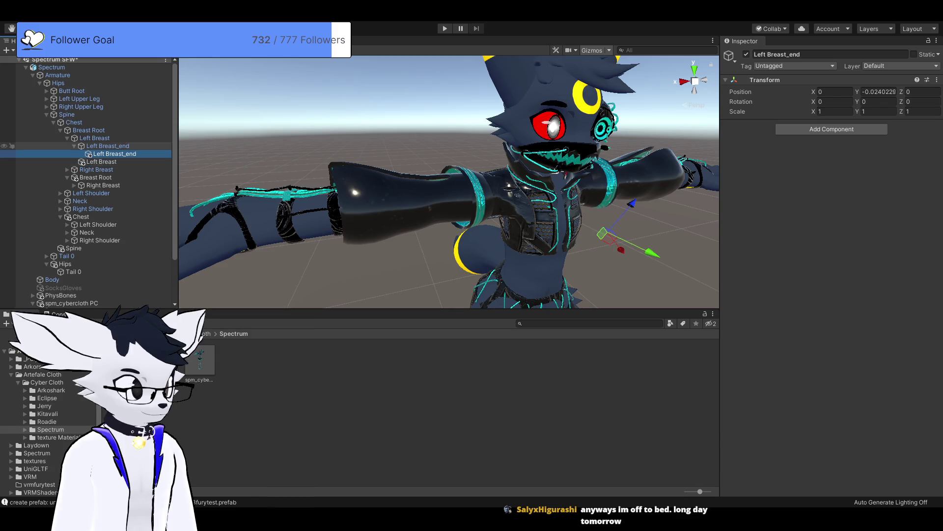
{"action": "mouse_move", "coordinate": [103, 185]}
{"action": "left_mouse_down"}
{"action": "mouse_move", "coordinate": [96, 170]}
{"action": "mouse_move", "coordinate": [110, 177]}
{"action": "left_mouse_up"}
{"action": "key", "text": "Right"}
{"action": "key", "text": "Right"}
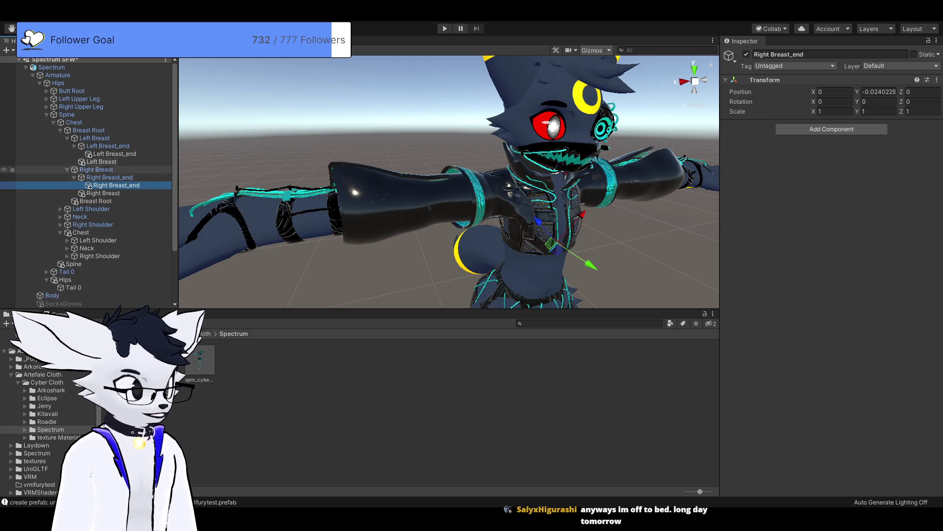
{"action": "left_click", "coordinate": [61, 130]}
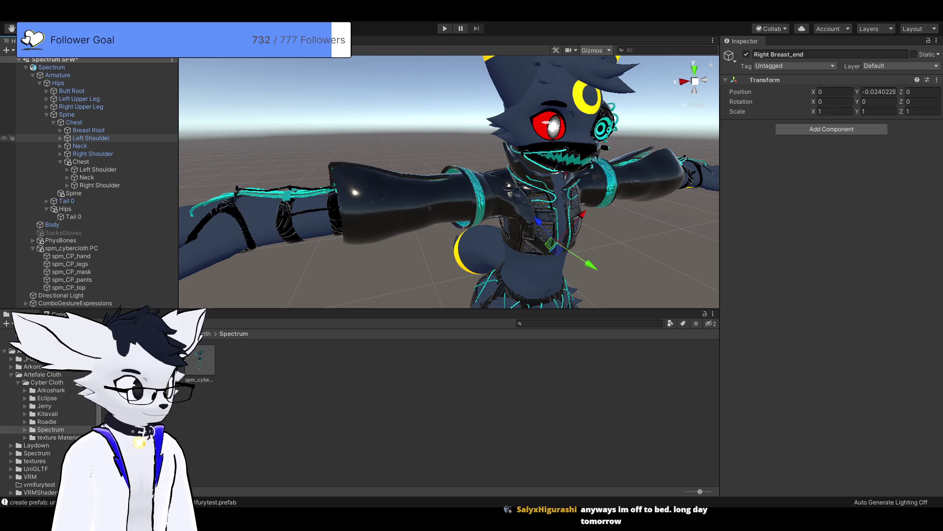
- Nest the outfit's Left Shoulder, Left Upper Arm and Left Lower Arm under the avatar's
{"action": "left_click_drag", "start_coordinate": [98, 169], "coordinate": [91, 138]}
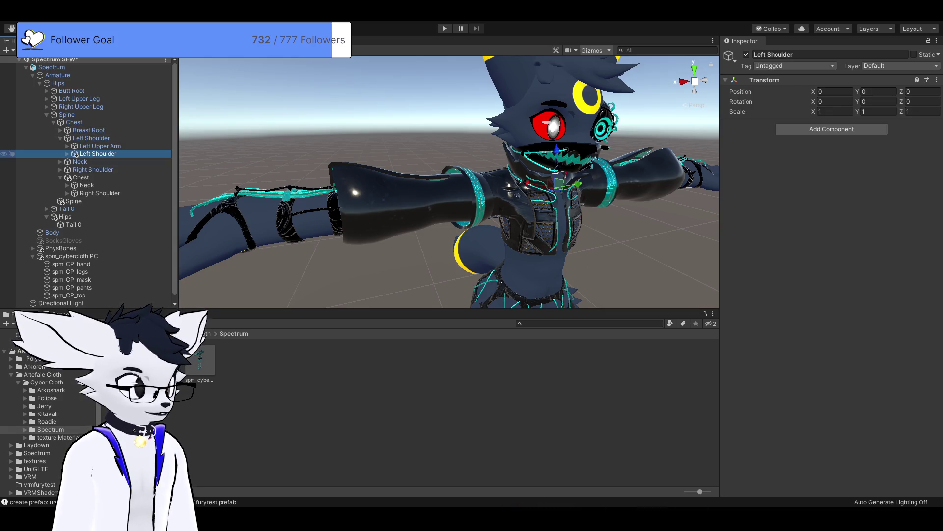
{"action": "key", "text": "Right"}
{"action": "mouse_move", "coordinate": [108, 161]}
{"action": "left_mouse_down"}
{"action": "mouse_move", "coordinate": [100, 145]}
{"action": "mouse_move", "coordinate": [106, 161]}
{"action": "left_mouse_up"}
{"action": "left_click", "coordinate": [74, 162]}
{"action": "key", "text": "Right"}
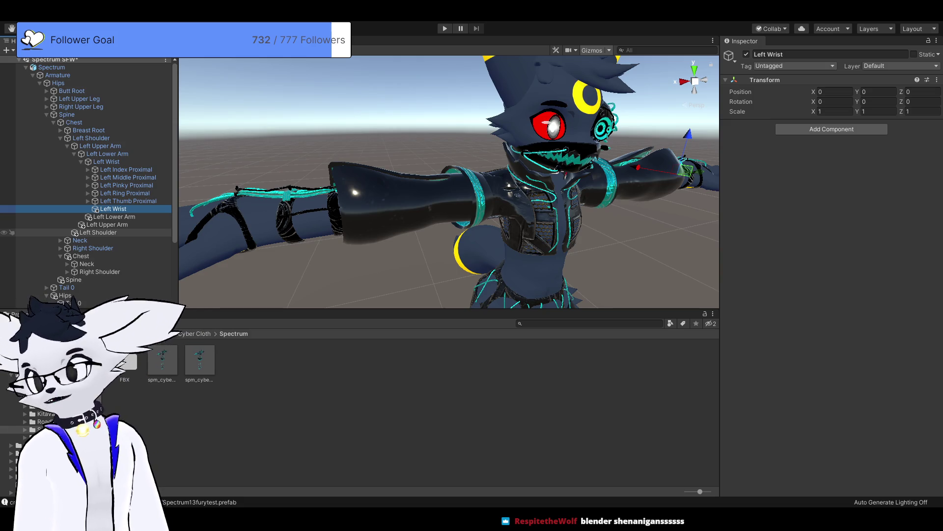
{"action": "scroll", "coordinate": [449, 182], "scroll_direction": "down", "scroll_amount": 5}
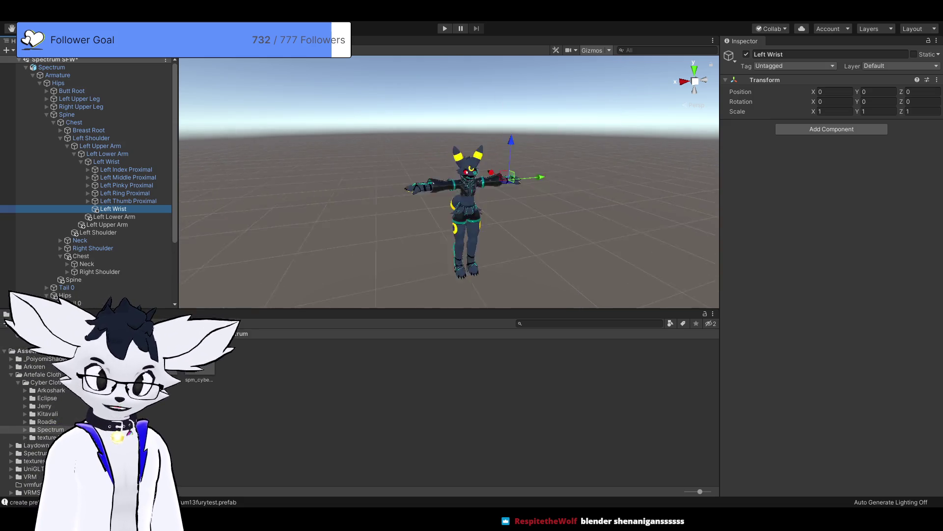
- Collapse the merged Left Wrist and Left Shoulder branches and select the outfit's Right Shoulder
{"action": "scroll", "coordinate": [449, 182], "scroll_direction": "up", "scroll_amount": 5}
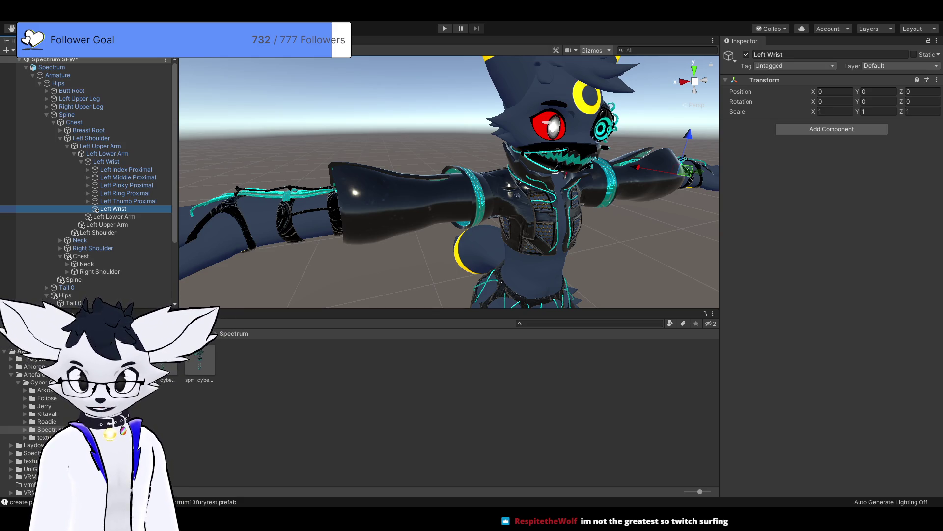
{"action": "left_click_drag", "start_coordinate": [442, 182], "coordinate": [541, 182]}
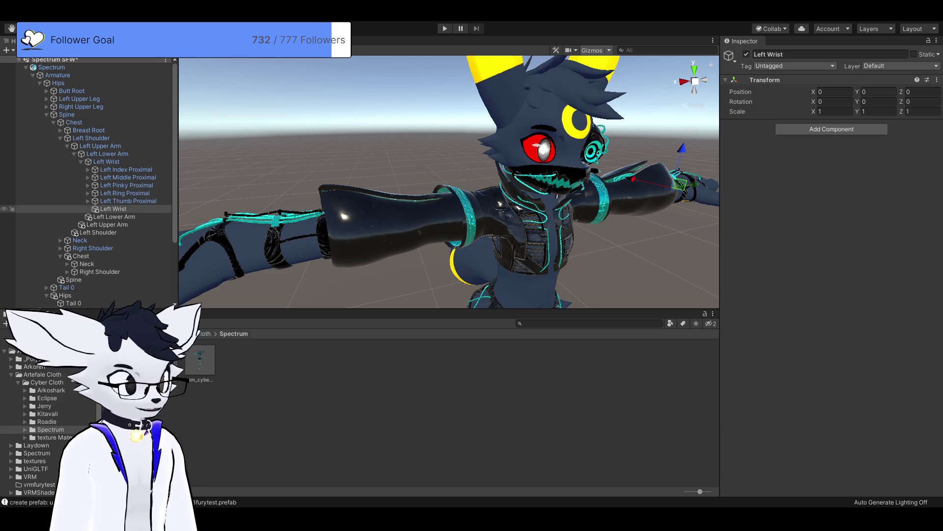
{"action": "mouse_move", "coordinate": [113, 208]}
{"action": "left_mouse_down"}
{"action": "mouse_move", "coordinate": [113, 232]}
{"action": "mouse_move", "coordinate": [106, 161]}
{"action": "left_mouse_up"}
{"action": "key", "text": "Left"}
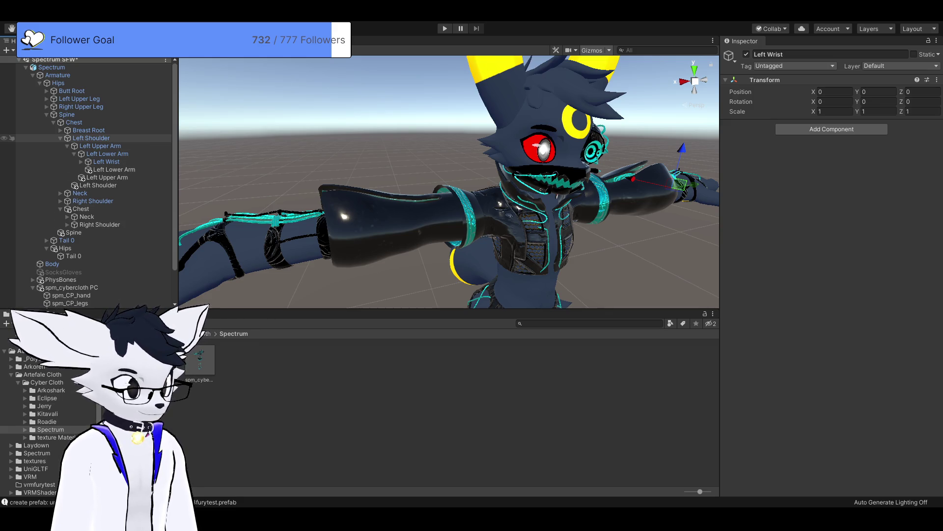
{"action": "left_click", "coordinate": [60, 138]}
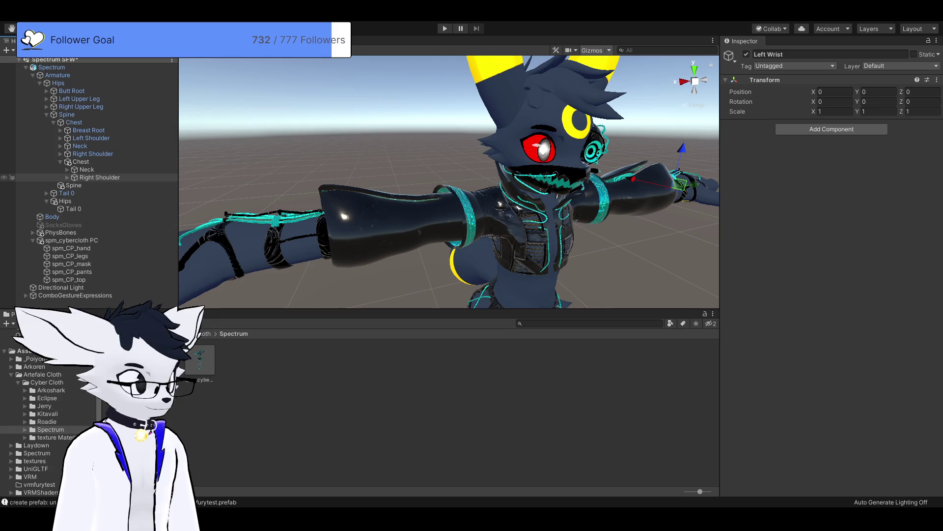
{"action": "left_click", "coordinate": [100, 177]}
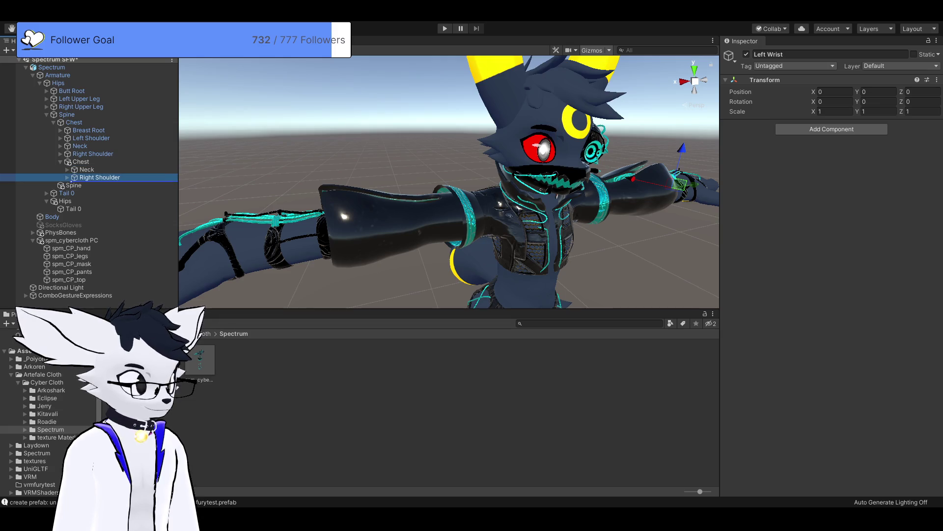
- Nest the outfit's Right Shoulder, Upper Arm, Lower Arm and Wrist under the avatar's matching bones
{"action": "mouse_move", "coordinate": [100, 177]}
{"action": "left_mouse_down"}
{"action": "mouse_move", "coordinate": [93, 154]}
{"action": "mouse_move", "coordinate": [105, 177]}
{"action": "left_mouse_up"}
{"action": "left_click", "coordinate": [68, 170]}
{"action": "left_click", "coordinate": [75, 177]}
{"action": "left_click", "coordinate": [82, 186]}
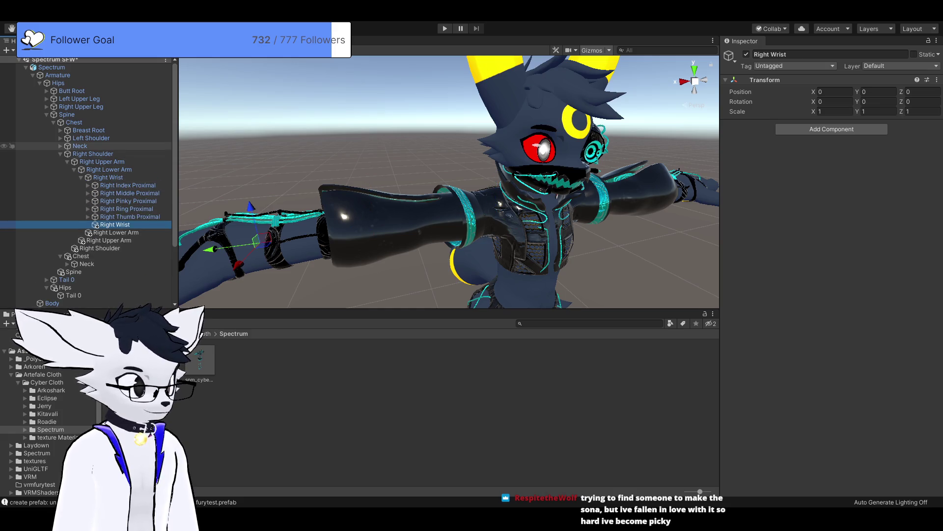
{"action": "left_click", "coordinate": [93, 154]}
{"action": "left_click", "coordinate": [60, 153]}
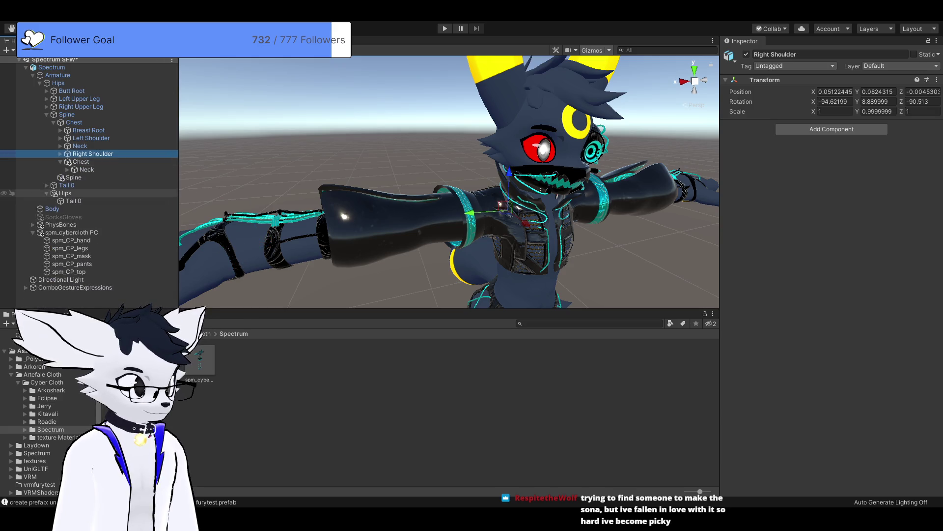
- Nest the outfit's Neck, Head and Tail 0 under the avatar's Neck, Head and Tail 0
{"action": "left_click", "coordinate": [86, 170]}
{"action": "left_click_drag", "start_coordinate": [87, 170], "coordinate": [80, 146]}
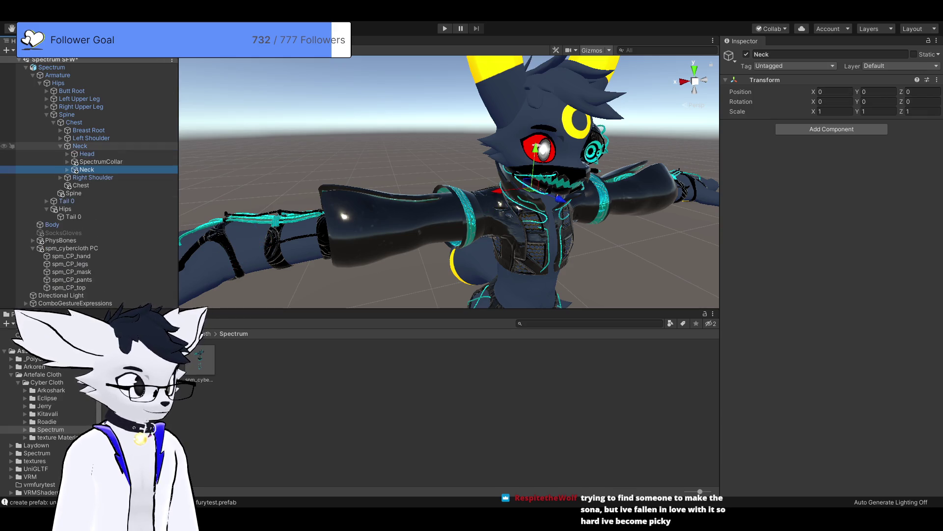
{"action": "left_click", "coordinate": [67, 169]}
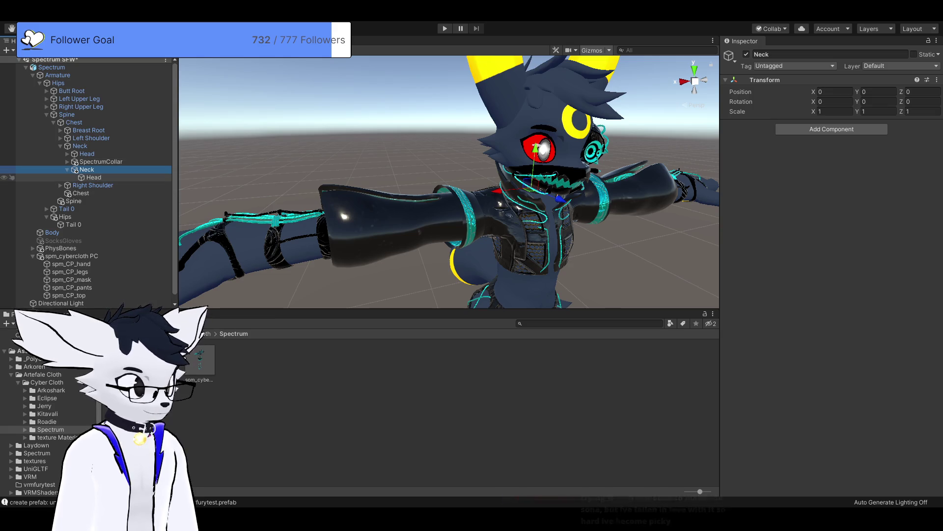
{"action": "left_click", "coordinate": [94, 177]}
{"action": "left_click_drag", "start_coordinate": [86, 154], "coordinate": [87, 154]}
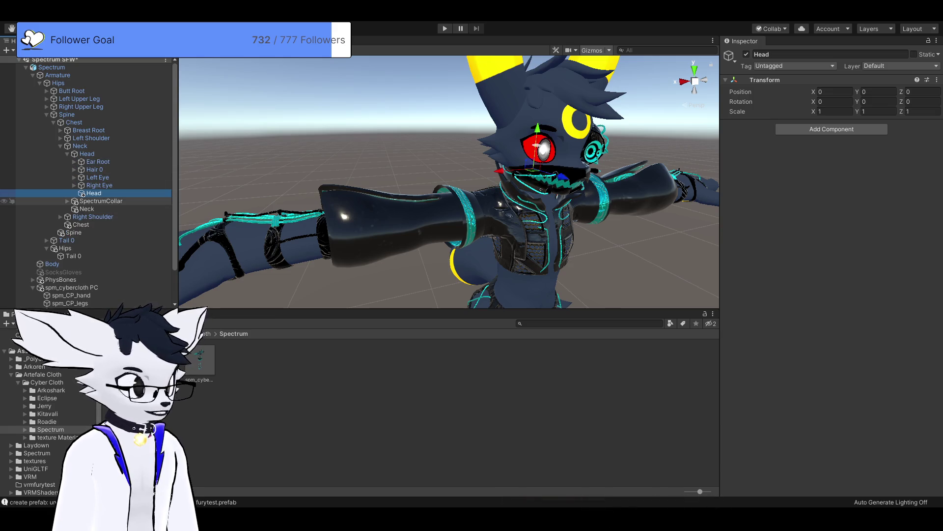
{"action": "left_click", "coordinate": [61, 146]}
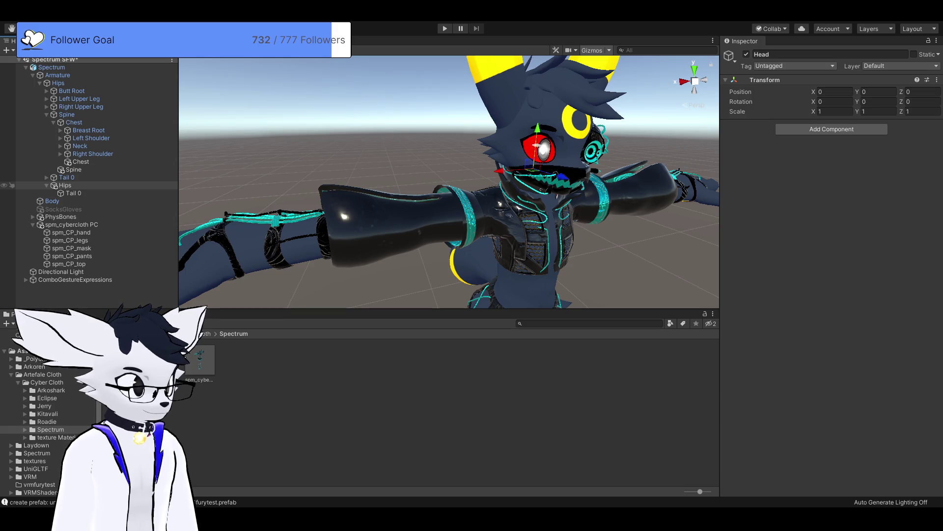
{"action": "left_click_drag", "start_coordinate": [73, 193], "coordinate": [66, 178]}
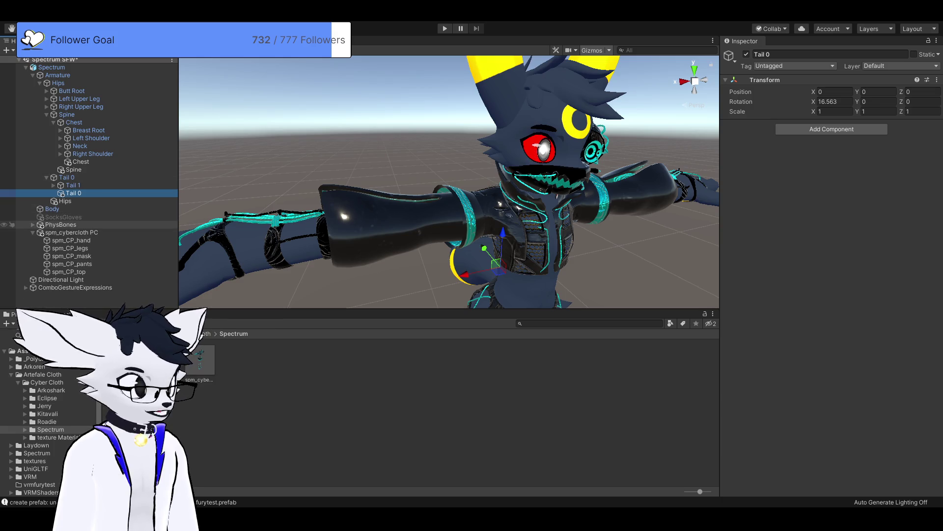
{"action": "scroll", "coordinate": [448, 182], "scroll_direction": "down", "scroll_amount": 5}
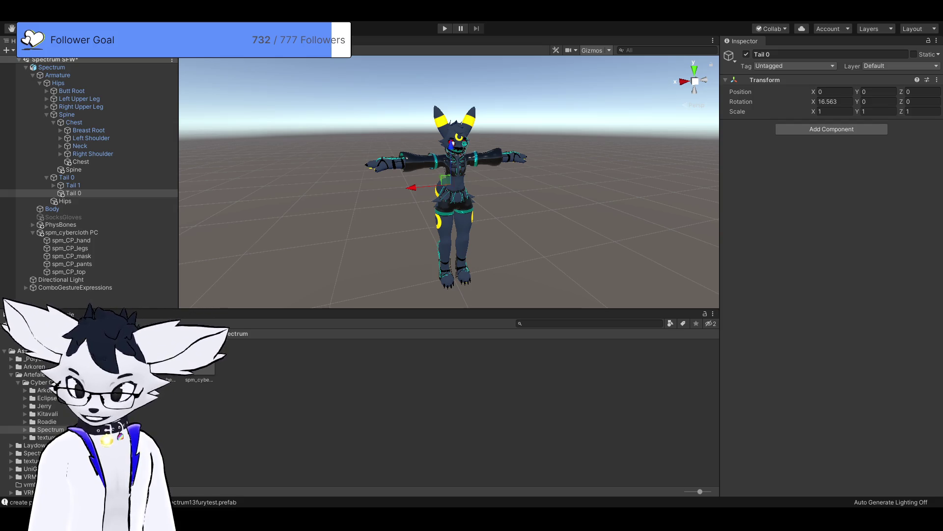
{"action": "scroll", "coordinate": [449, 182], "scroll_direction": "up", "scroll_amount": 3}
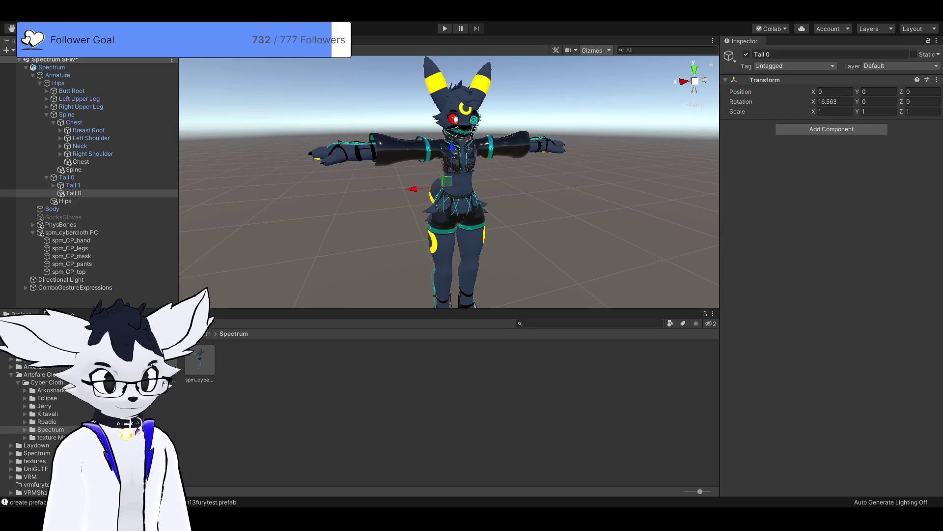
{"action": "scroll", "coordinate": [449, 181], "scroll_direction": "down", "scroll_amount": 3}
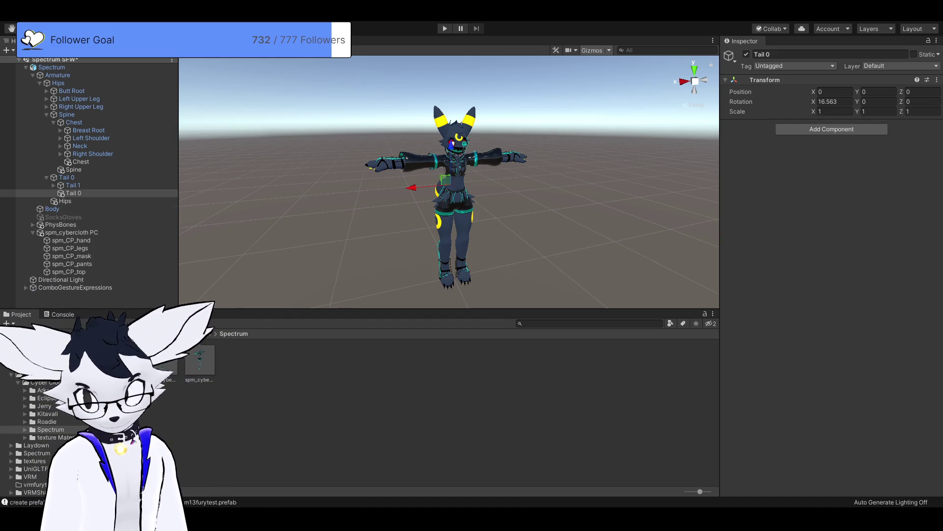
{"action": "left_click_drag", "start_coordinate": [449, 182], "coordinate": [394, 182]}
{"action": "scroll", "coordinate": [449, 182], "scroll_direction": "up", "scroll_amount": 5}
{"action": "scroll", "coordinate": [449, 182], "scroll_direction": "down", "scroll_amount": 5}
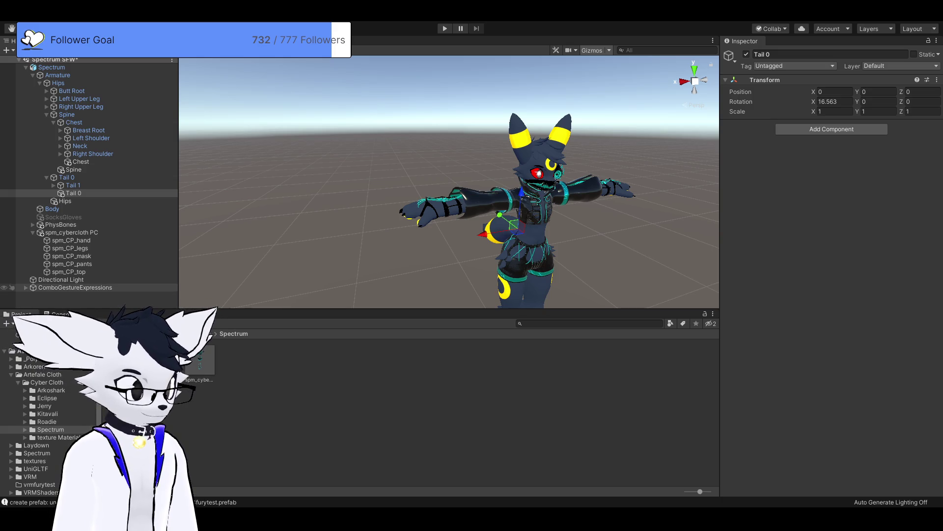
{"action": "mouse_move", "coordinate": [449, 197]}
{"action": "left_mouse_down"}
{"action": "mouse_move", "coordinate": [361, 197]}
{"action": "mouse_move", "coordinate": [395, 197]}
{"action": "left_mouse_up"}
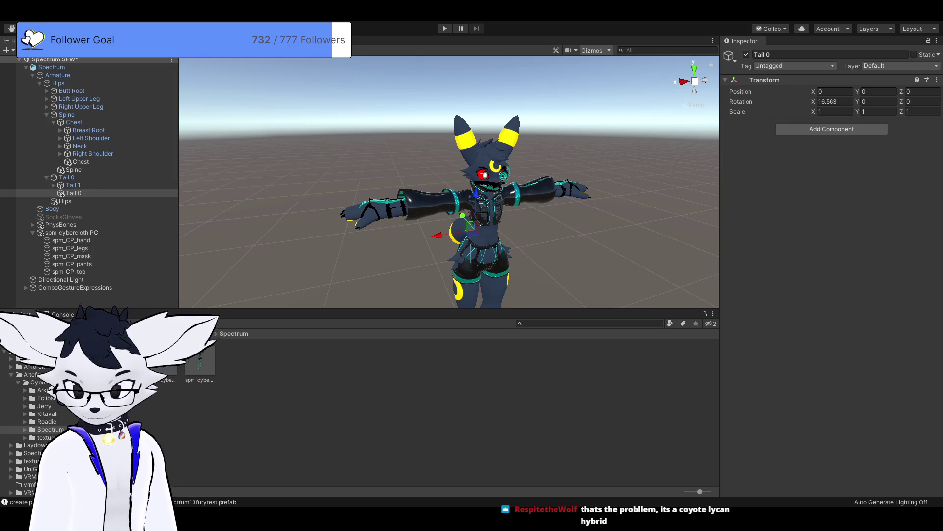
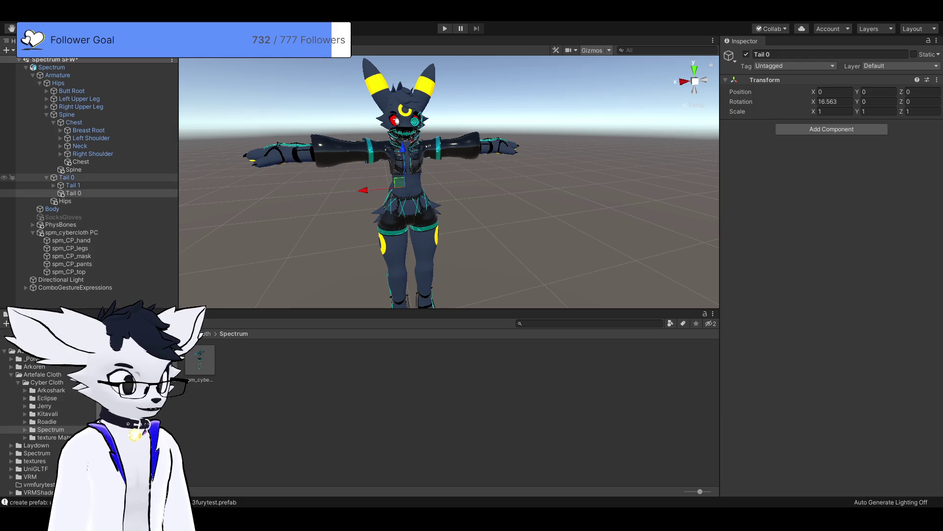
- Select and frame the Spectrum avatar, then inspect the generated Spectrum(normalized) copy
{"action": "left_click", "coordinate": [51, 67]}
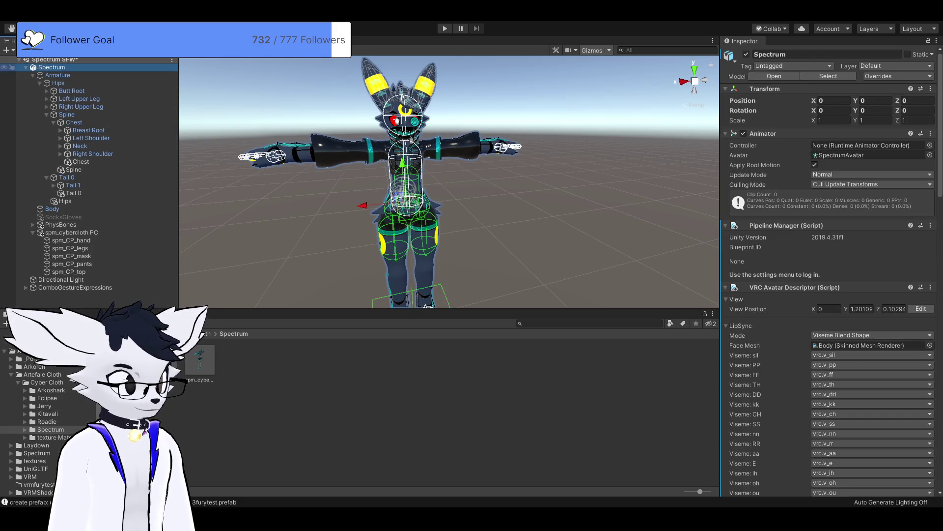
{"action": "key", "text": "f"}
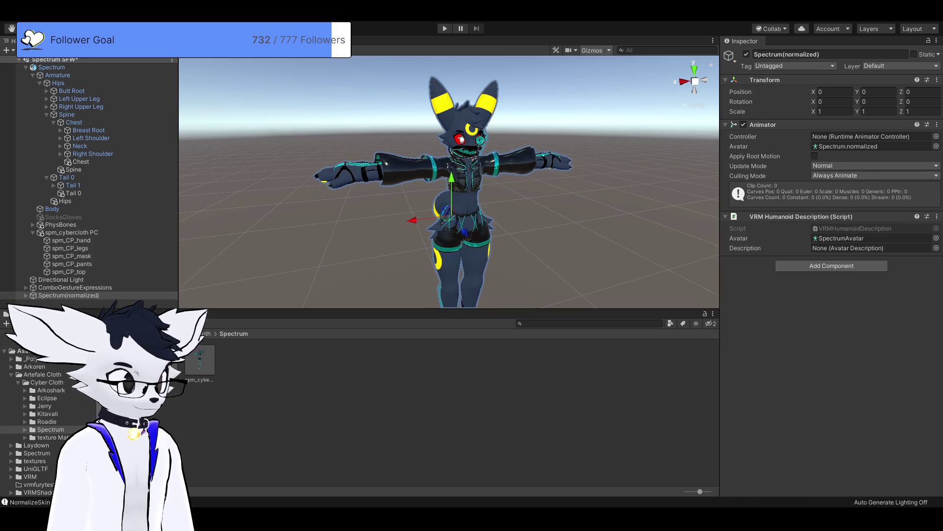
{"action": "left_click", "coordinate": [69, 295]}
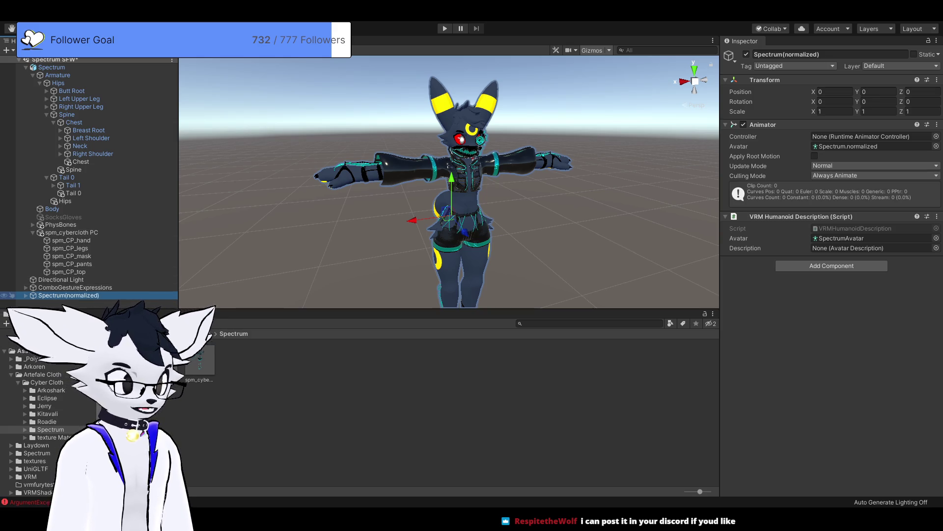
- Review Spectrum(normalized), then show the original Spectrum's VRC Avatar Descriptor and viseme mappings
{"action": "left_click", "coordinate": [75, 287]}
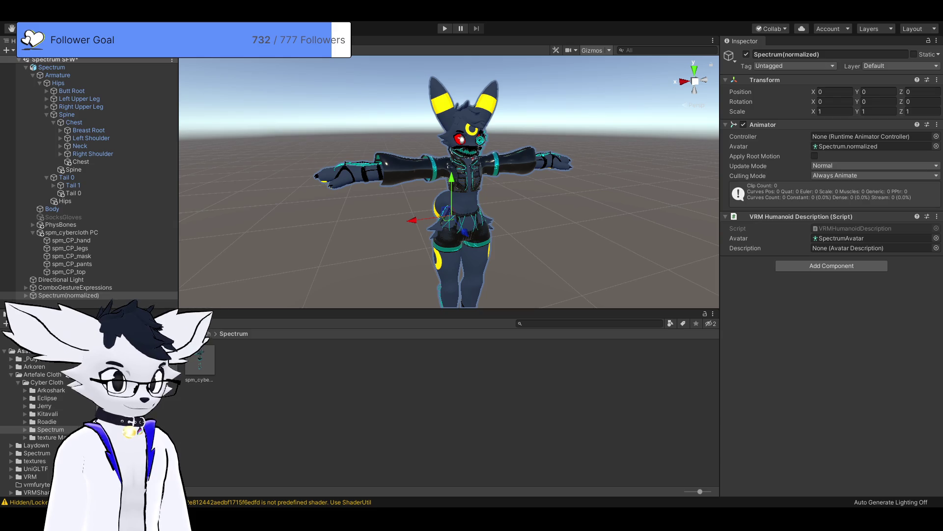
{"action": "left_click", "coordinate": [51, 67]}
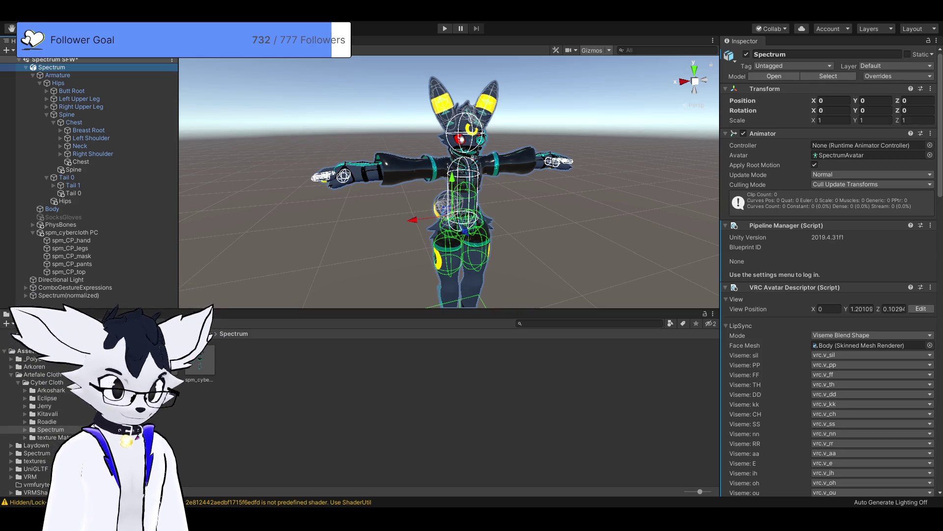
{"action": "key", "text": "alt+Tab"}
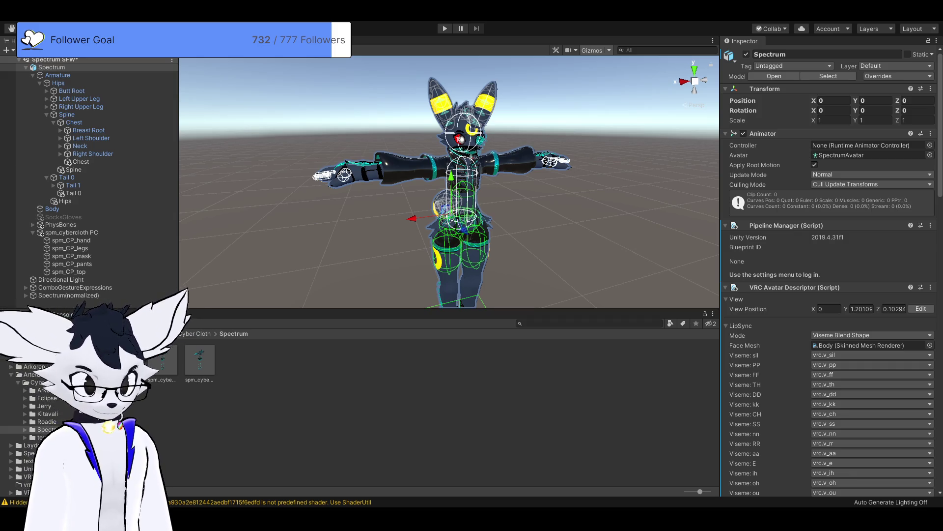
- Reselect the original Spectrum avatar and show the empty vrmfurytest assets folder
{"action": "left_click", "coordinate": [51, 67]}
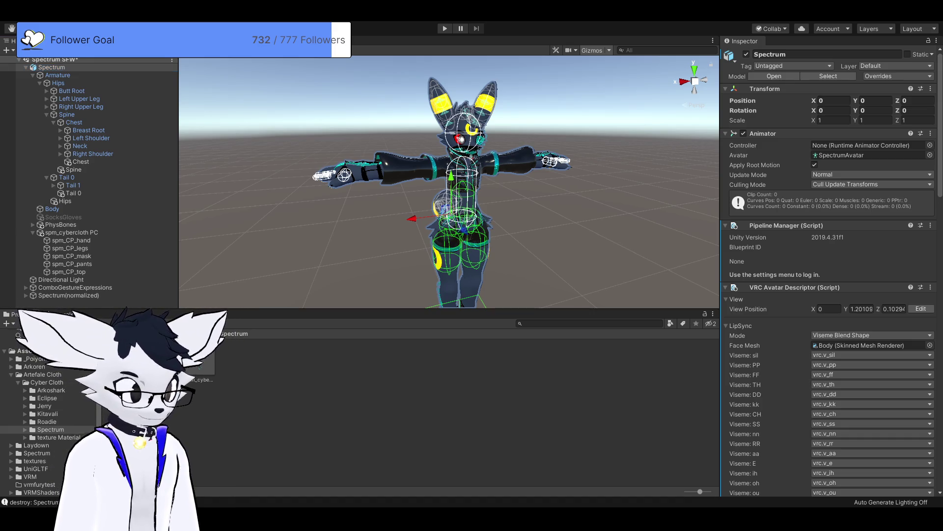
{"action": "left_click", "coordinate": [39, 484]}
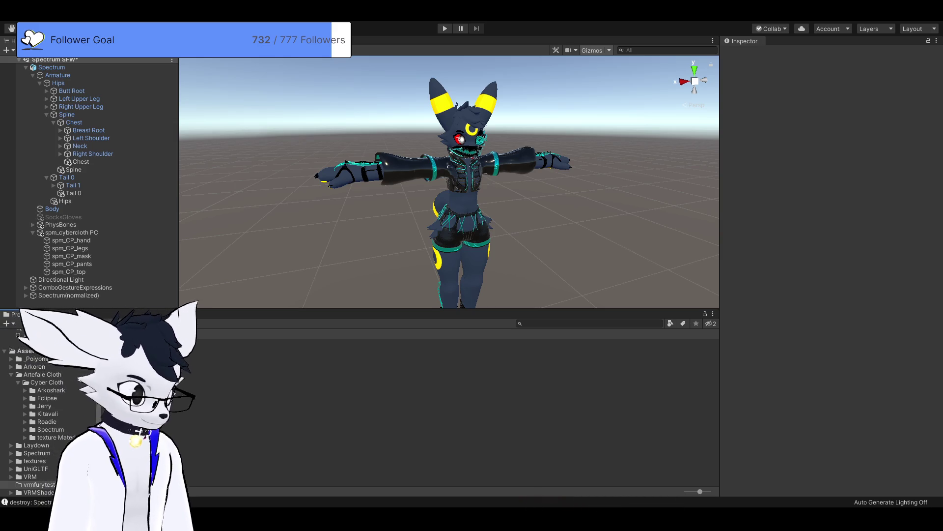
- Reveal the cybertestvrm folder inside vrmfurytest
{"action": "key", "text": "Return"}
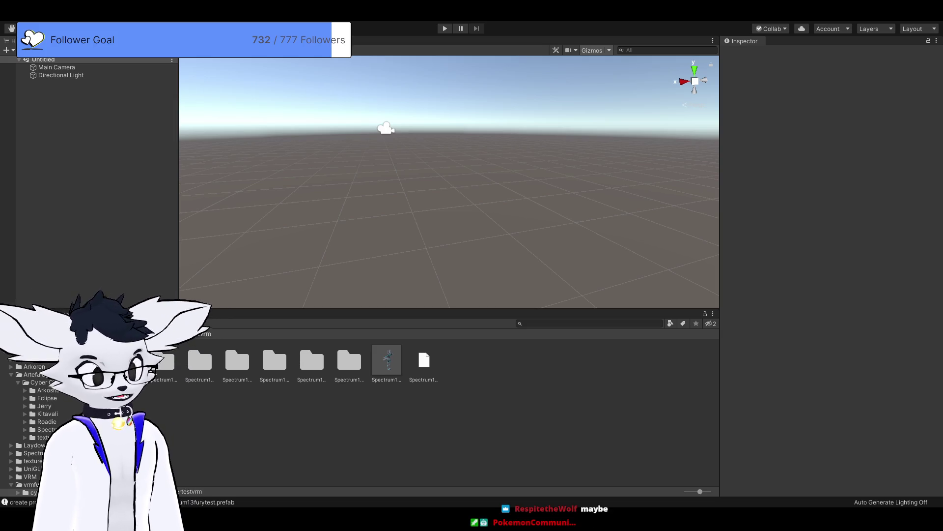
- Add the Spectrum13furytest prefab to the scene at Position X 0, Y 0
{"action": "left_click_drag", "start_coordinate": [386, 361], "coordinate": [391, 236]}
{"action": "left_click", "coordinate": [834, 100]}
{"action": "type", "text": "0"}
{"action": "key", "text": "Tab"}
{"action": "type", "text": "0"}
{"action": "key", "text": "Tab"}
{"action": "type", "text": "0"}
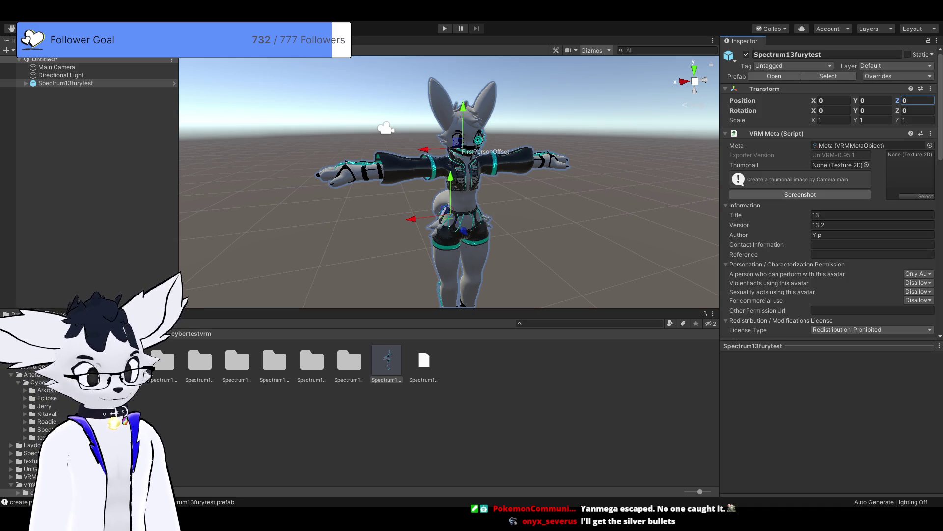
- Expand Spectrum13furytest and its Armature, then select and expand the Hips bone
{"action": "scroll", "coordinate": [448, 181], "scroll_direction": "up", "scroll_amount": 3}
{"action": "scroll", "coordinate": [449, 182], "scroll_direction": "down", "scroll_amount": 4}
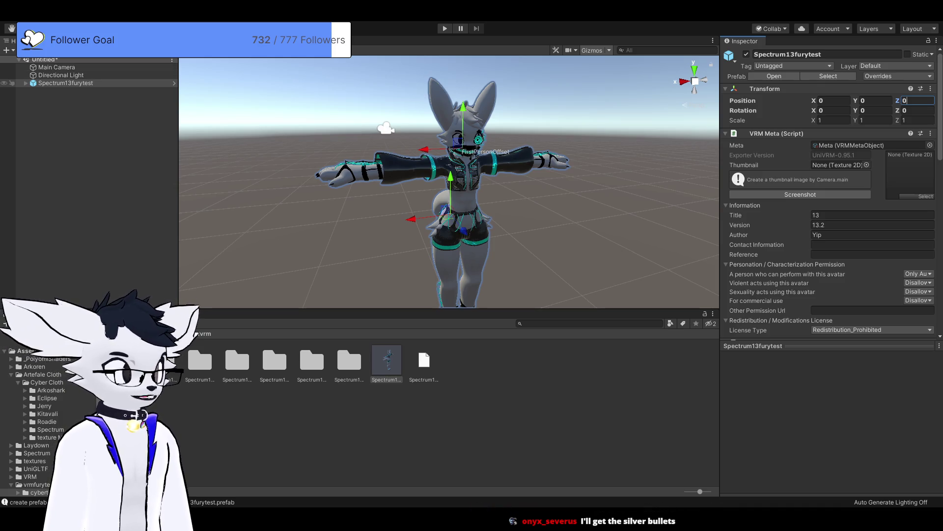
{"action": "left_click", "coordinate": [25, 83]}
{"action": "left_click", "coordinate": [32, 91]}
{"action": "left_click", "coordinate": [58, 99]}
{"action": "left_click", "coordinate": [40, 98]}
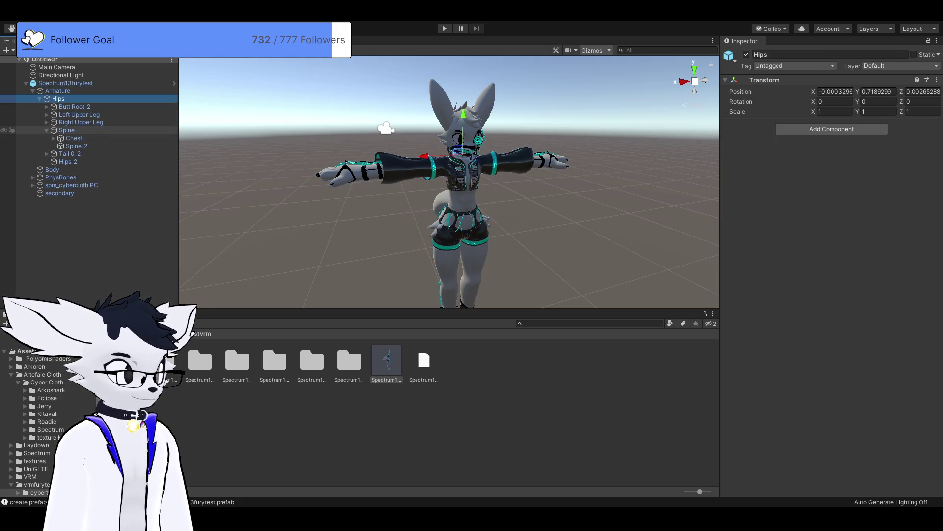
- Expand Spine through Left Shoulder and select the Left Upper Arm bone
{"action": "left_click", "coordinate": [47, 131]}
{"action": "left_click", "coordinate": [91, 154]}
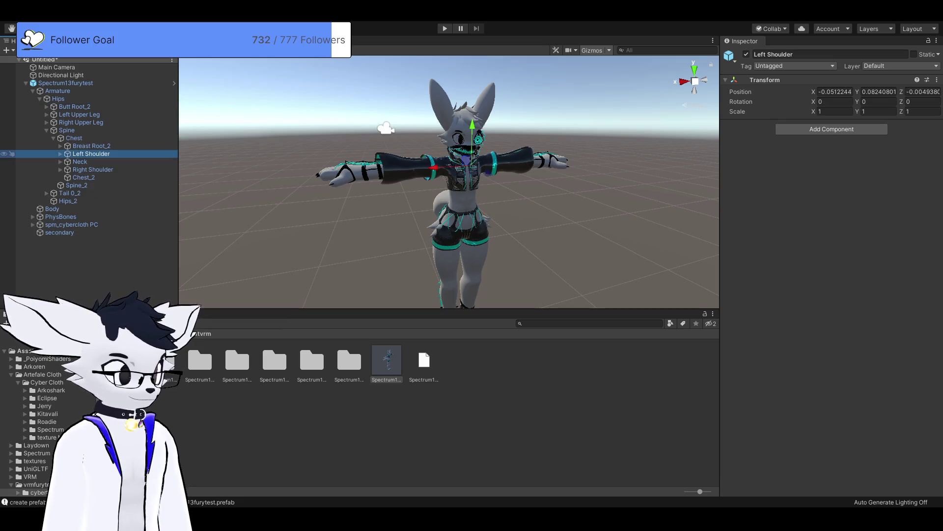
{"action": "key", "text": "Right"}
{"action": "left_click", "coordinate": [100, 161]}
- Rotate the Left Upper Arm around Z to 741.096 with the Rotate tool
{"action": "key", "text": "e"}
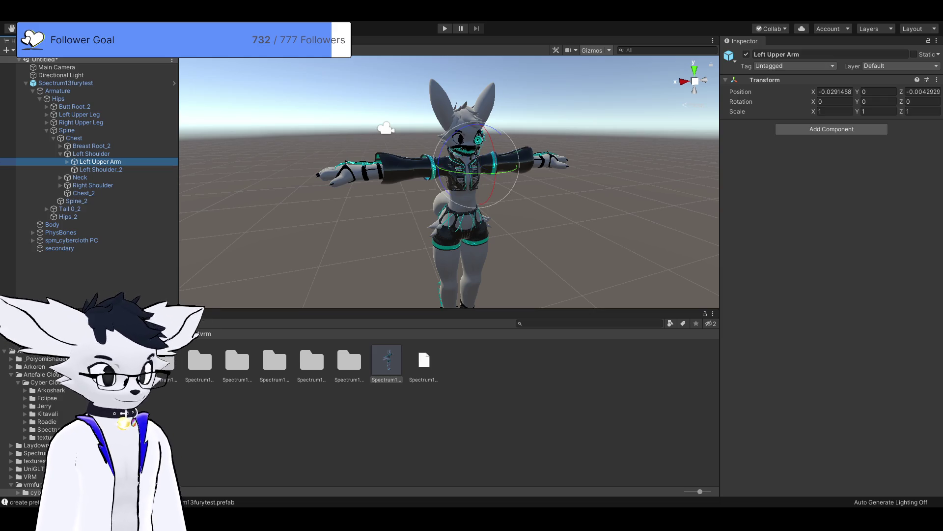
{"action": "scroll", "coordinate": [448, 182], "scroll_direction": "up", "scroll_amount": 5}
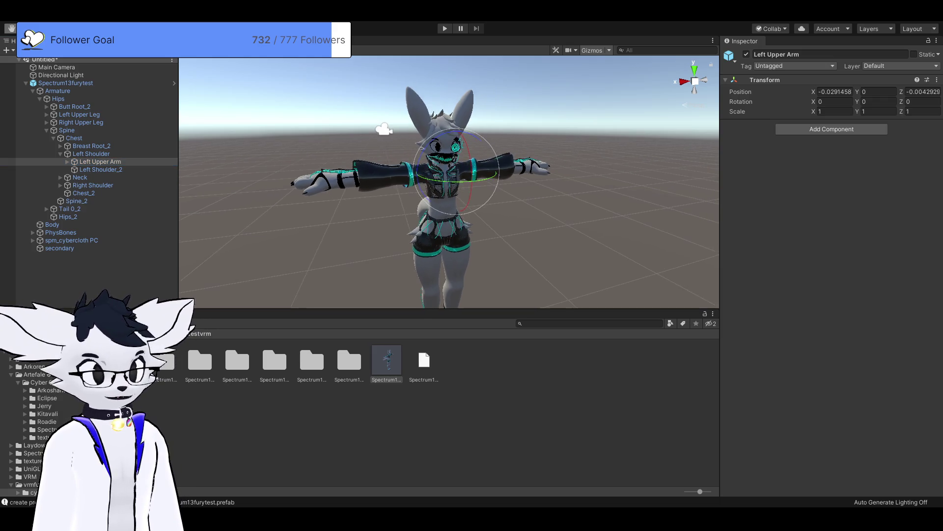
{"action": "scroll", "coordinate": [449, 182], "scroll_direction": "down", "scroll_amount": 5}
{"action": "scroll", "coordinate": [448, 181], "scroll_direction": "up", "scroll_amount": 5}
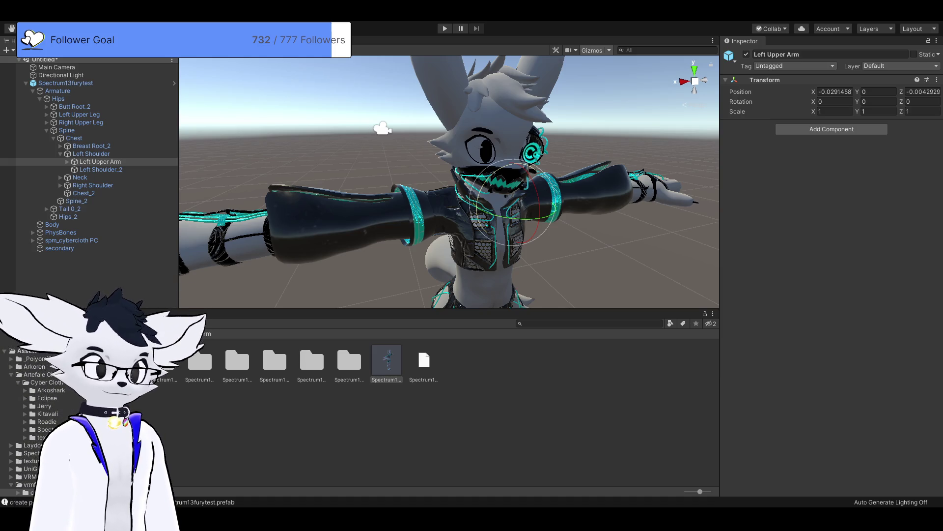
{"action": "mouse_move", "coordinate": [506, 167]}
{"action": "left_mouse_down"}
{"action": "mouse_move", "coordinate": [486, 195]}
{"action": "mouse_move", "coordinate": [514, 148]}
{"action": "mouse_move", "coordinate": [492, 202]}
{"action": "mouse_move", "coordinate": [496, 177]}
{"action": "mouse_move", "coordinate": [526, 172]}
{"action": "mouse_move", "coordinate": [531, 211]}
{"action": "mouse_move", "coordinate": [521, 172]}
{"action": "mouse_move", "coordinate": [536, 177]}
{"action": "mouse_move", "coordinate": [541, 196]}
{"action": "mouse_move", "coordinate": [531, 175]}
{"action": "left_mouse_up"}
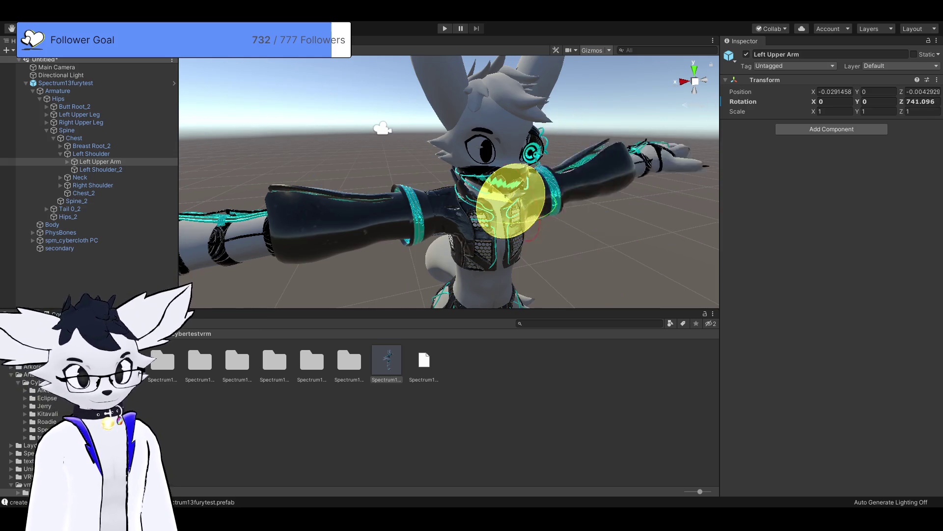